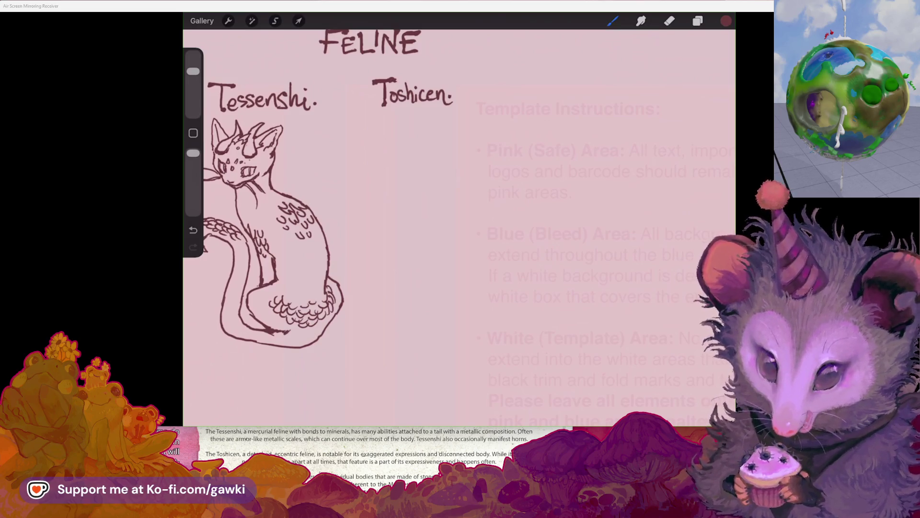
# Sketch the tucked foreleg under the Toshicen label, with toe strokes on the paw
pyautogui.moveTo(209, 96)
pyautogui.mouseDown()
pyautogui.moveTo(281, 92)
pyautogui.moveTo(206, 83)
pyautogui.mouseUp()
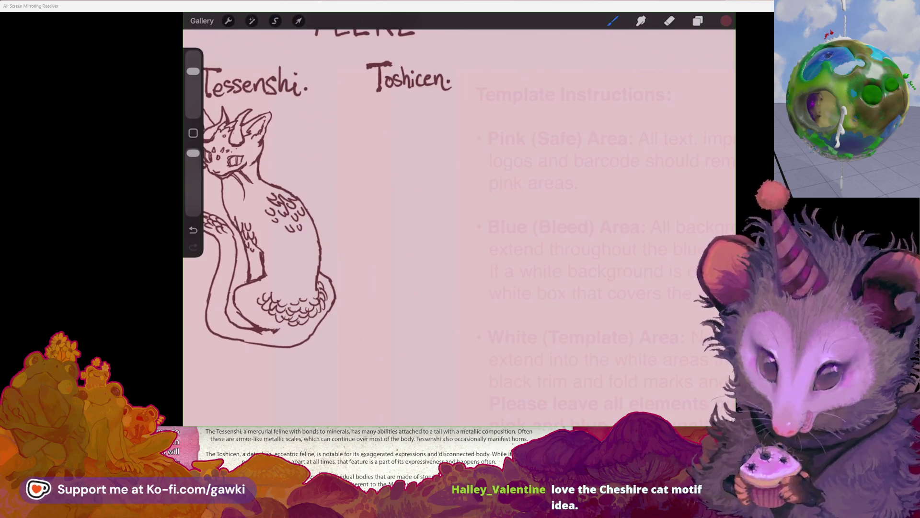
pyautogui.hscroll(2, 459, 228)
pyautogui.hscroll(-2, 459, 227)
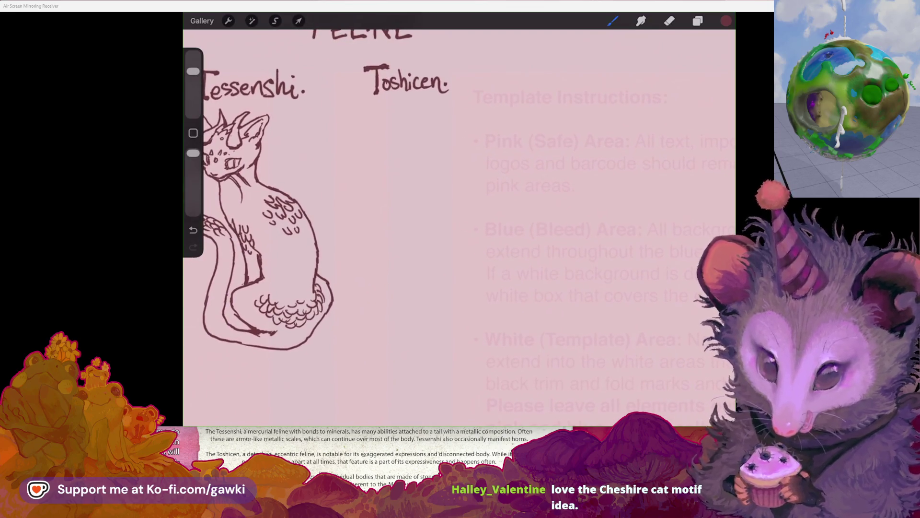
pyautogui.hscroll(-5, 459, 228)
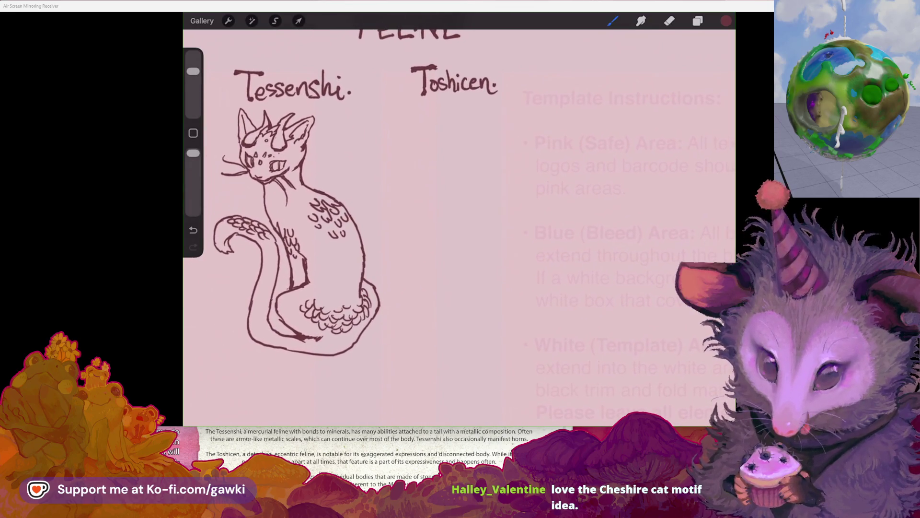
pyautogui.hscroll(3, 459, 227)
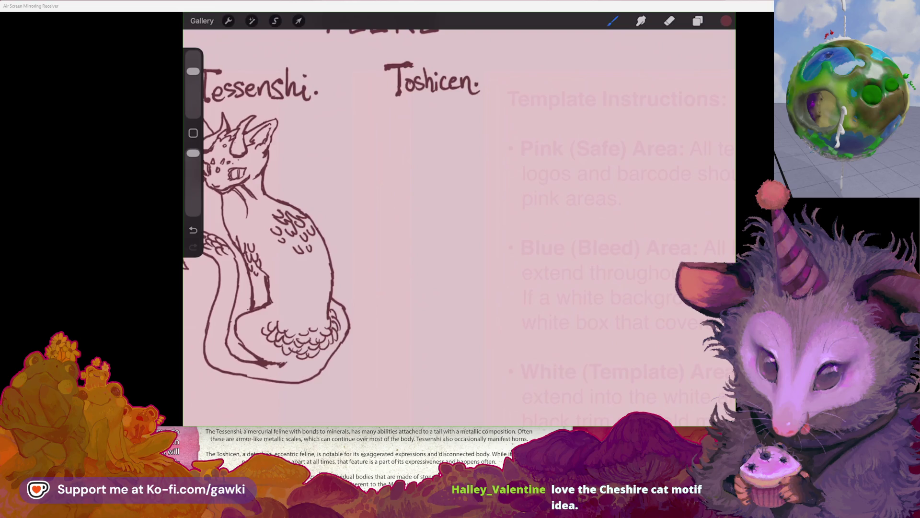
pyautogui.scroll(2, 459, 227)
pyautogui.hscroll(-3, 459, 228)
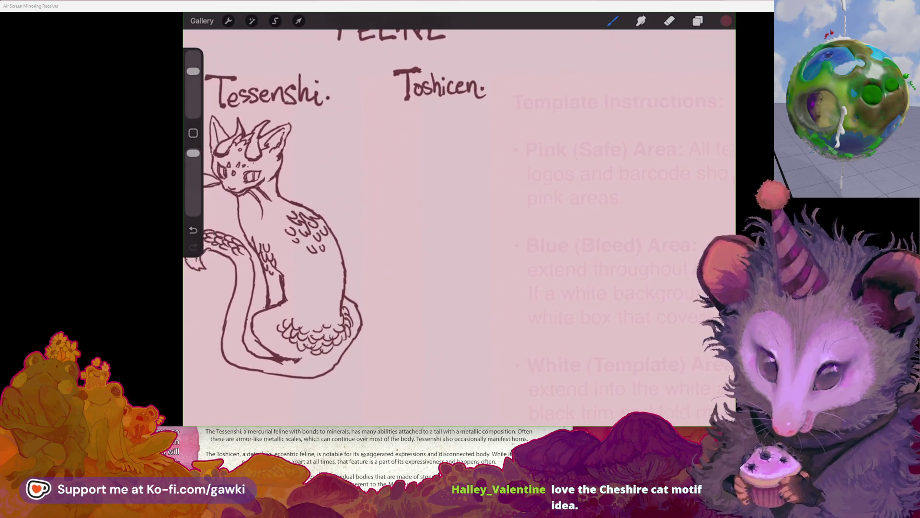
pyautogui.hscroll(2, 459, 228)
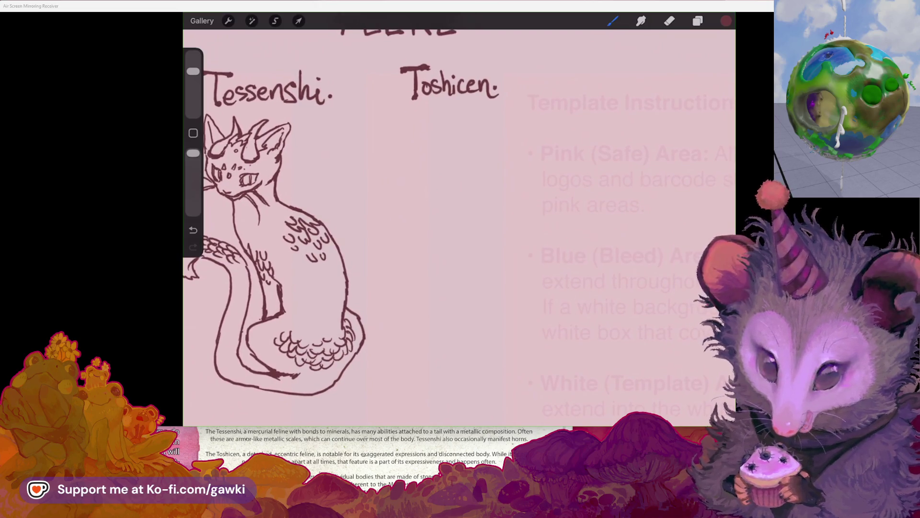
pyautogui.press('e')
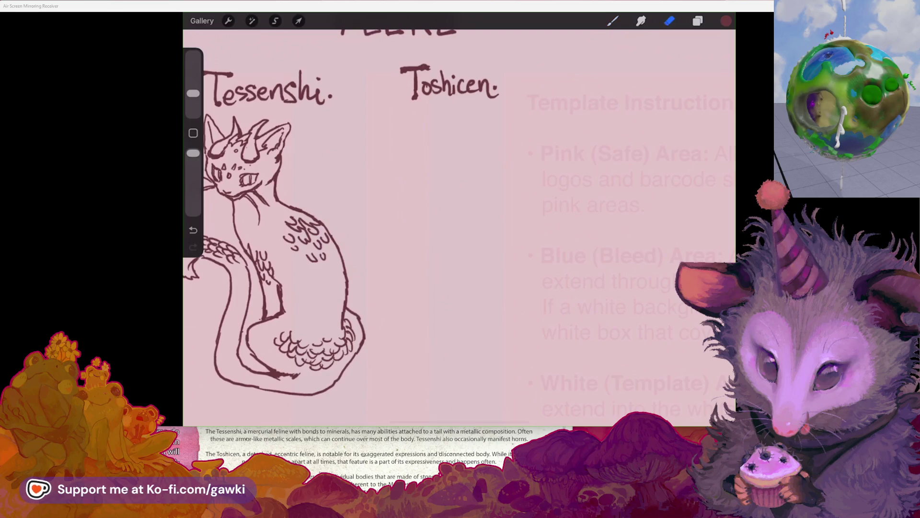
pyautogui.scroll(3, 459, 227)
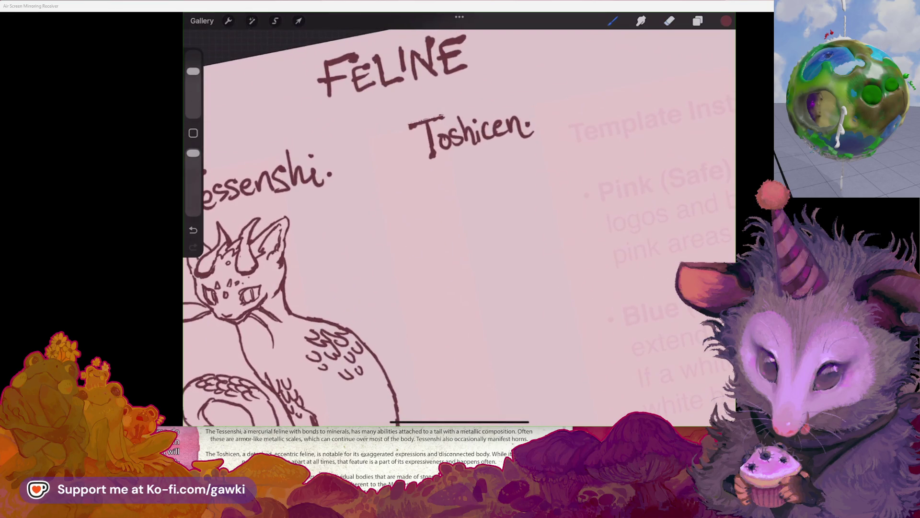
pyautogui.scroll(-3, 460, 228)
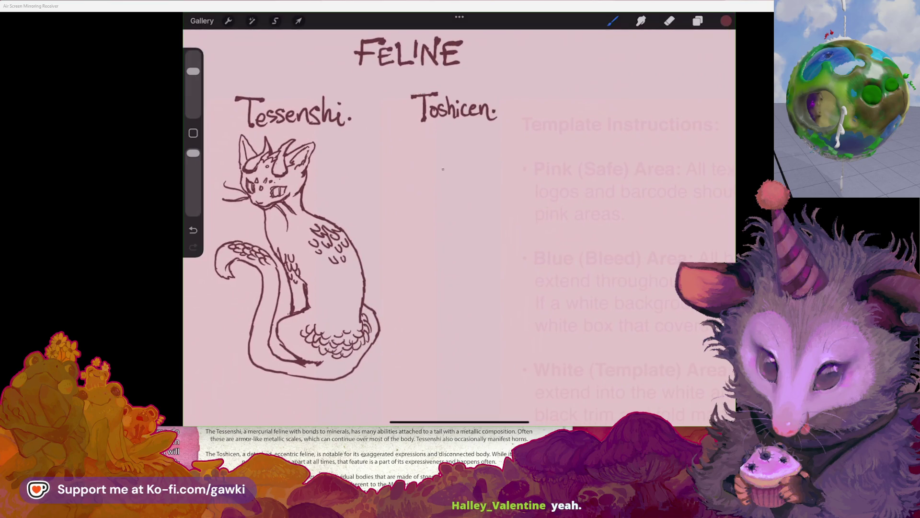
pyautogui.moveTo(389, 186)
pyautogui.mouseDown()
pyautogui.moveTo(396, 169)
pyautogui.moveTo(435, 185)
pyautogui.moveTo(454, 177)
pyautogui.moveTo(459, 191)
pyautogui.moveTo(444, 184)
pyautogui.mouseUp()
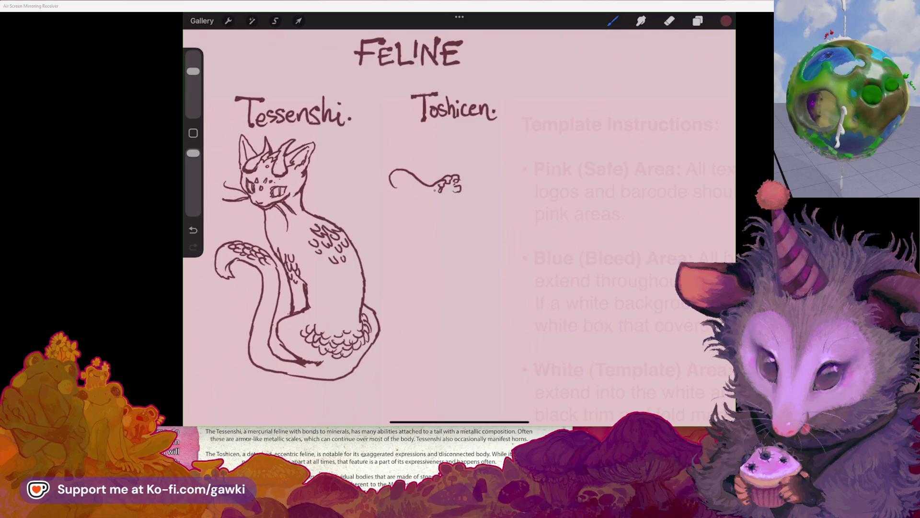
pyautogui.moveTo(392, 186); pyautogui.dragTo(436, 200)
pyautogui.hotkey('ctrl', 'z')
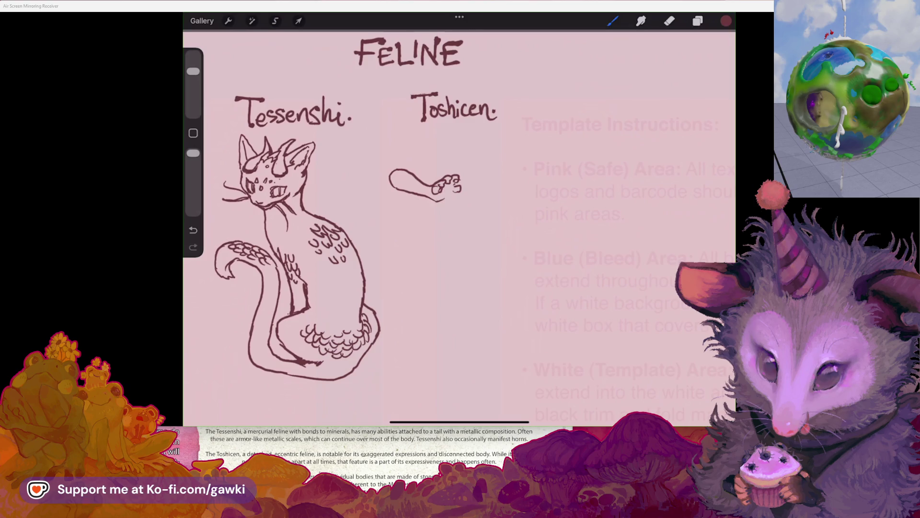
pyautogui.moveTo(451, 184); pyautogui.dragTo(443, 199)
# Draw the upper head outline above the paw, extending it to the right
pyautogui.scroll(2, 384, 216)
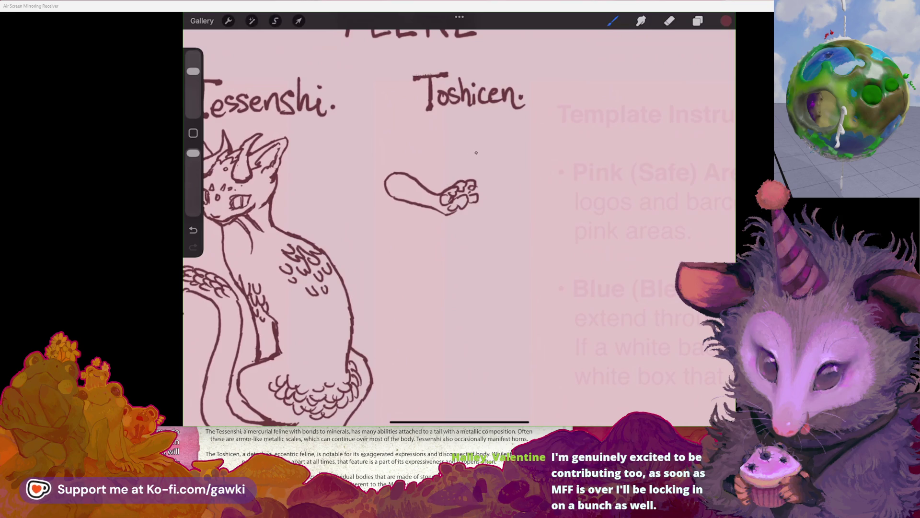
pyautogui.scroll(1, 691, 228)
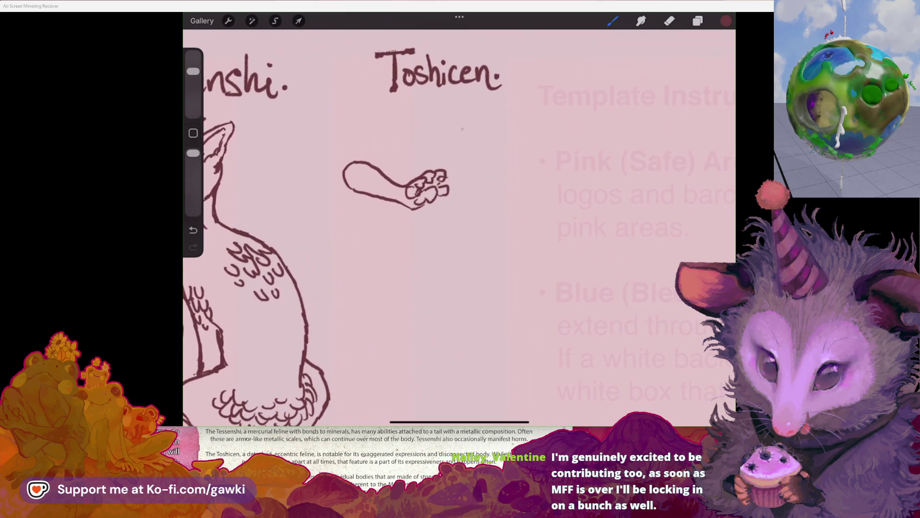
pyautogui.moveTo(460, 124)
pyautogui.mouseDown()
pyautogui.moveTo(403, 151)
pyautogui.moveTo(352, 118)
pyautogui.moveTo(346, 144)
pyautogui.moveTo(366, 161)
pyautogui.mouseUp()
pyautogui.hotkey('ctrl', 'z')
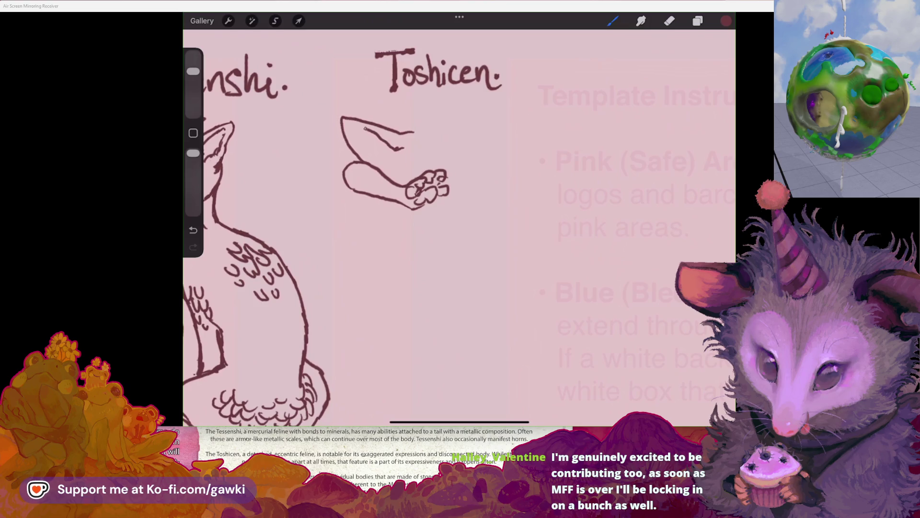
pyautogui.scroll(-5, 459, 226)
pyautogui.scroll(4, 459, 225)
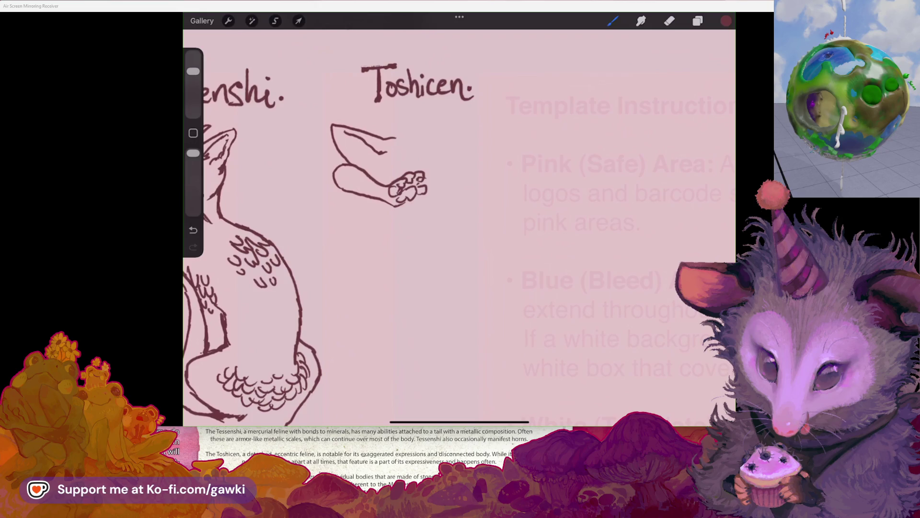
pyautogui.hotkey('ctrl', 'z')
pyautogui.moveTo(391, 128); pyautogui.dragTo(323, 150)
pyautogui.moveTo(391, 128); pyautogui.dragTo(419, 123)
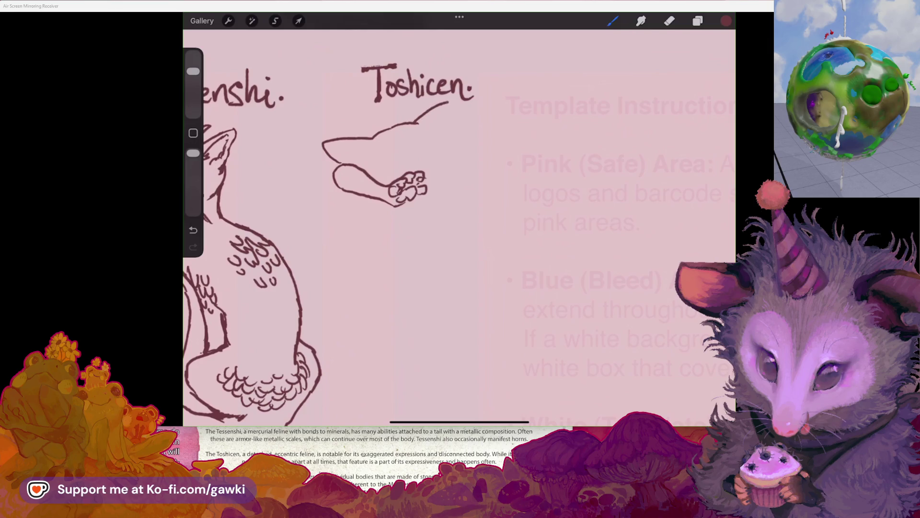
pyautogui.scroll(-3, 459, 225)
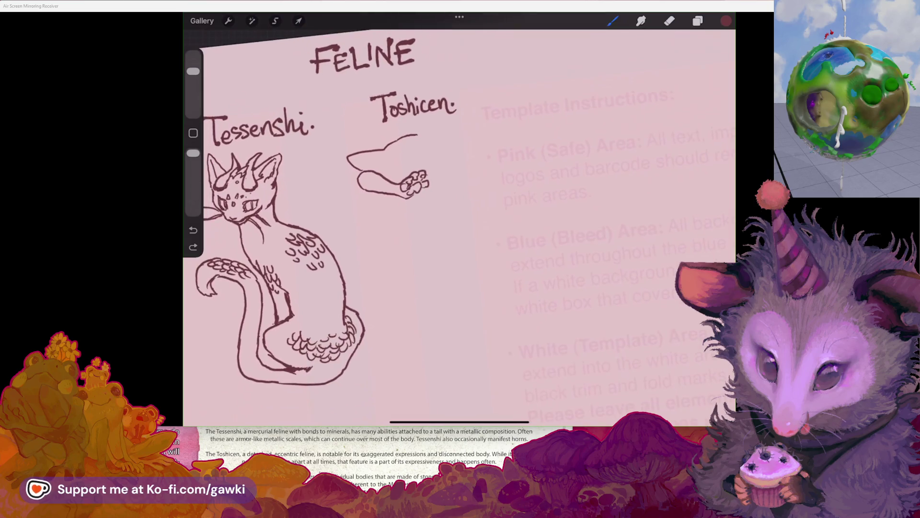
# Lasso the top outline, shift it right and down, then draw a pointed ear on top
pyautogui.scroll(-2, 459, 226)
pyautogui.click(275, 20)
pyautogui.moveTo(425, 139)
pyautogui.mouseDown()
pyautogui.moveTo(342, 175)
pyautogui.moveTo(410, 187)
pyautogui.mouseUp()
pyautogui.click(298, 21)
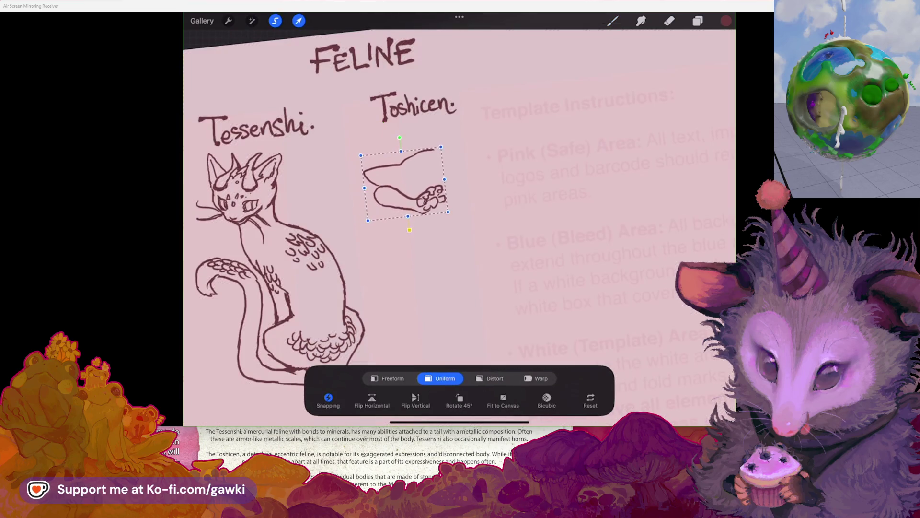
pyautogui.click(612, 20)
pyautogui.scroll(5, 383, 201)
pyautogui.moveTo(400, 148)
pyautogui.mouseDown()
pyautogui.moveTo(415, 113)
pyautogui.moveTo(442, 143)
pyautogui.mouseUp()
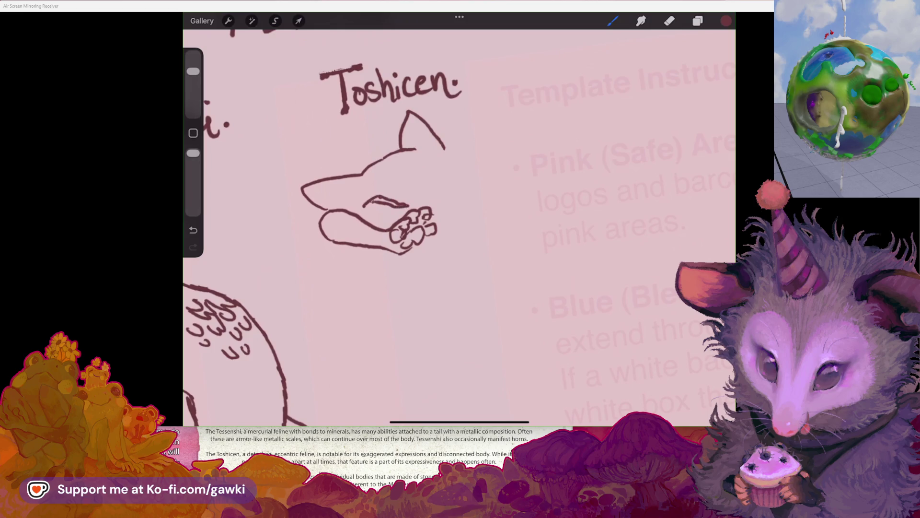
# Add a short stroke to the leg's edge and a tufted second ear on the right
pyautogui.moveTo(368, 205)
pyautogui.mouseDown()
pyautogui.moveTo(355, 203)
pyautogui.moveTo(379, 197)
pyautogui.mouseUp()
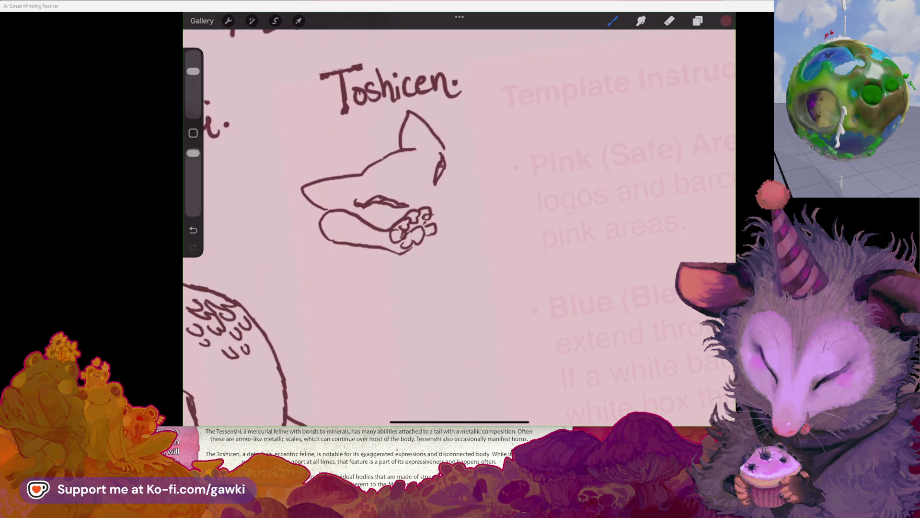
pyautogui.moveTo(453, 141)
pyautogui.mouseDown()
pyautogui.moveTo(461, 129)
pyautogui.moveTo(471, 169)
pyautogui.mouseUp()
pyautogui.hotkey('ctrl', 'z')
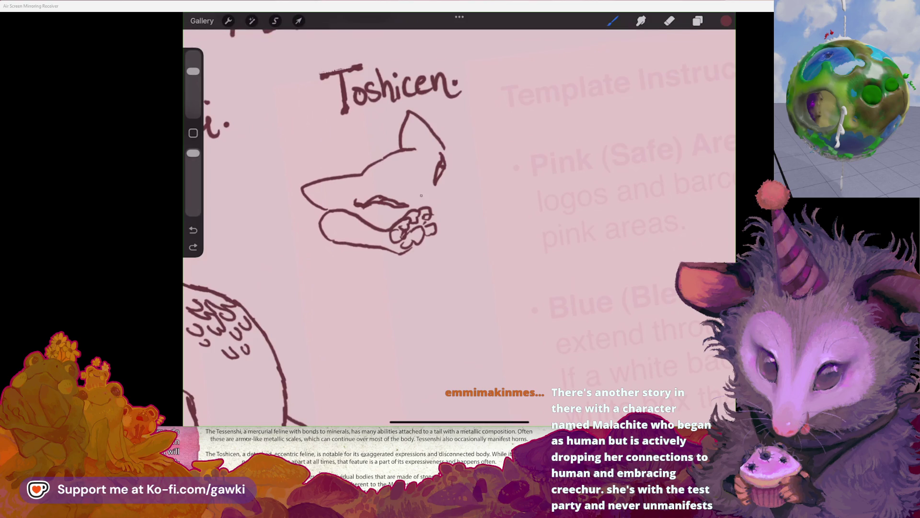
pyautogui.moveTo(445, 150)
pyautogui.mouseDown()
pyautogui.moveTo(454, 160)
pyautogui.moveTo(459, 135)
pyautogui.moveTo(462, 156)
pyautogui.mouseUp()
pyautogui.hotkey('ctrl', 'z')
pyautogui.hotkey('ctrl', 'z')
pyautogui.hotkey('ctrl', 'z')
pyautogui.hotkey('ctrl', 'z')
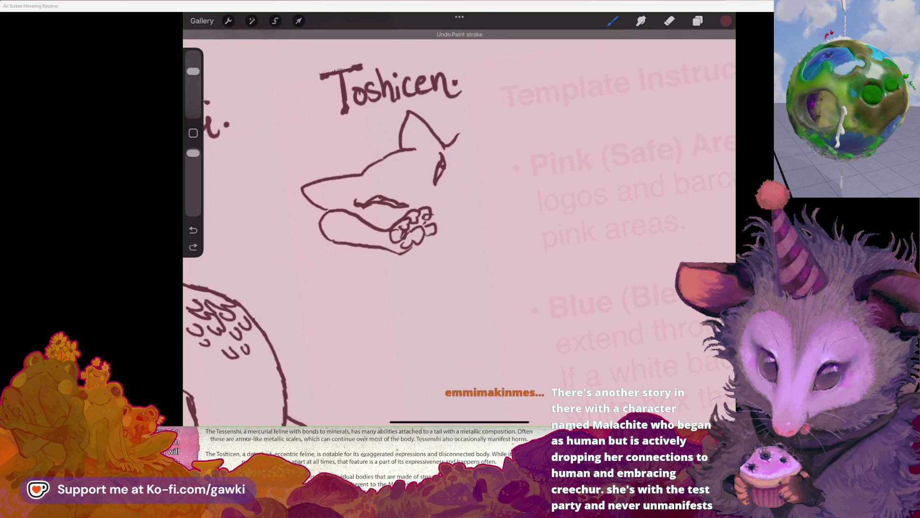
pyautogui.moveTo(441, 144)
pyautogui.mouseDown()
pyautogui.moveTo(453, 136)
pyautogui.moveTo(467, 149)
pyautogui.moveTo(472, 185)
pyautogui.mouseUp()
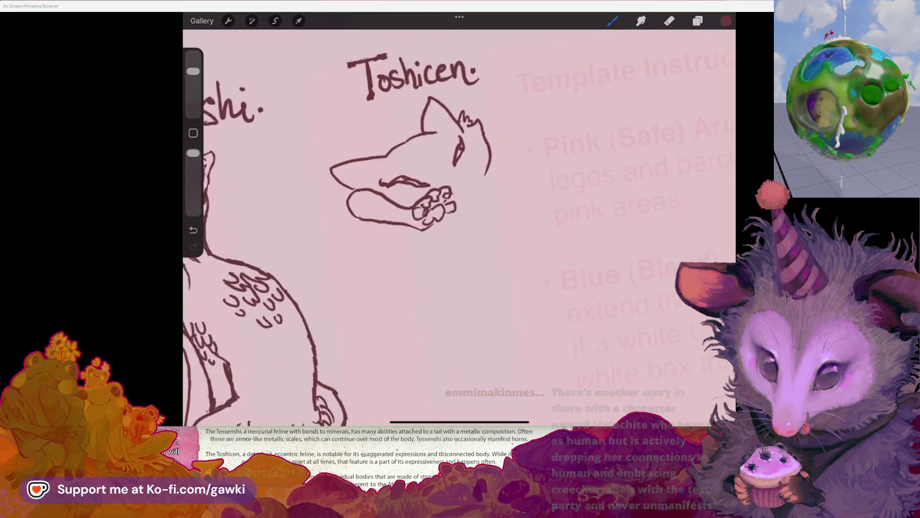
pyautogui.hotkey('ctrl', 'z')
pyautogui.moveTo(469, 133); pyautogui.dragTo(474, 144)
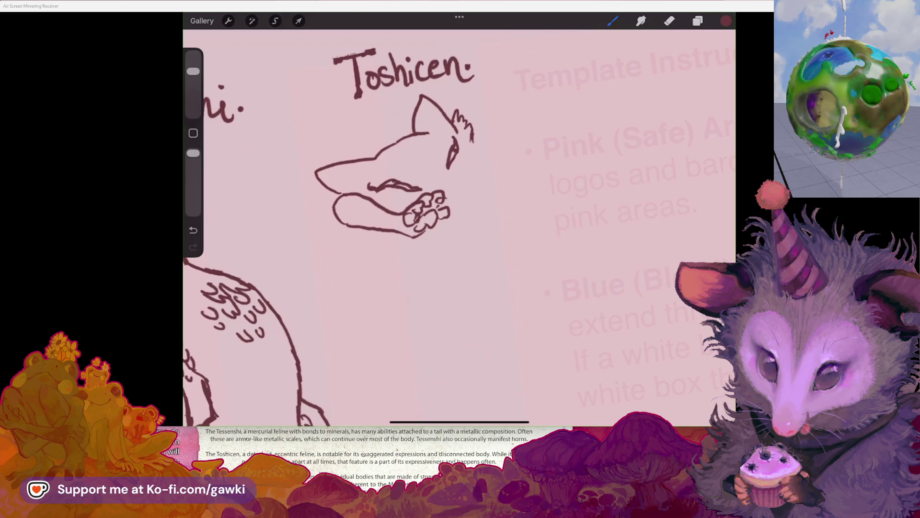
# Draw the right side of Toshicen's head with a small cheek mark
pyautogui.scroll(-5, 336, 216)
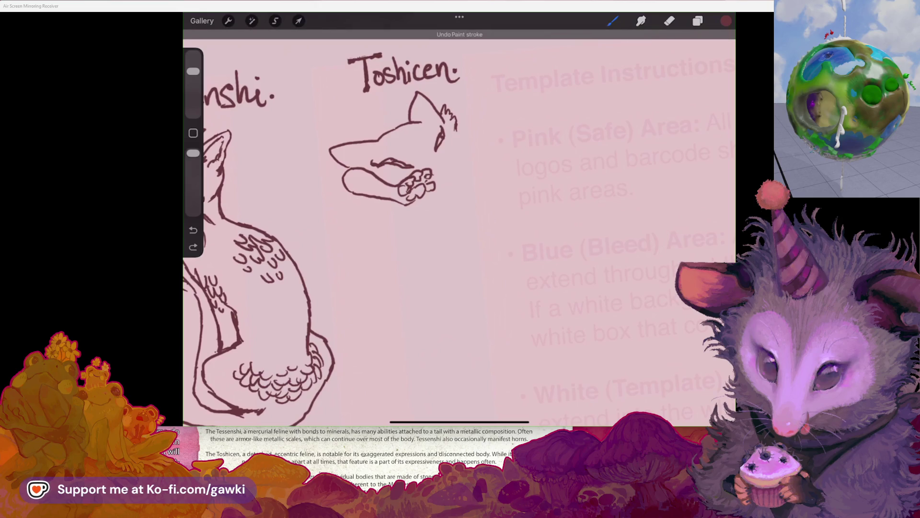
pyautogui.moveTo(455, 118); pyautogui.dragTo(458, 152)
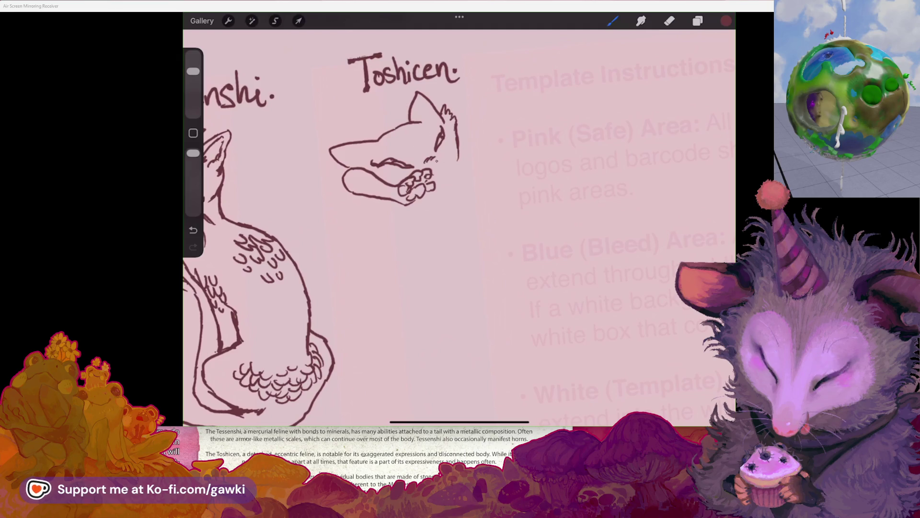
pyautogui.moveTo(438, 157); pyautogui.dragTo(439, 162)
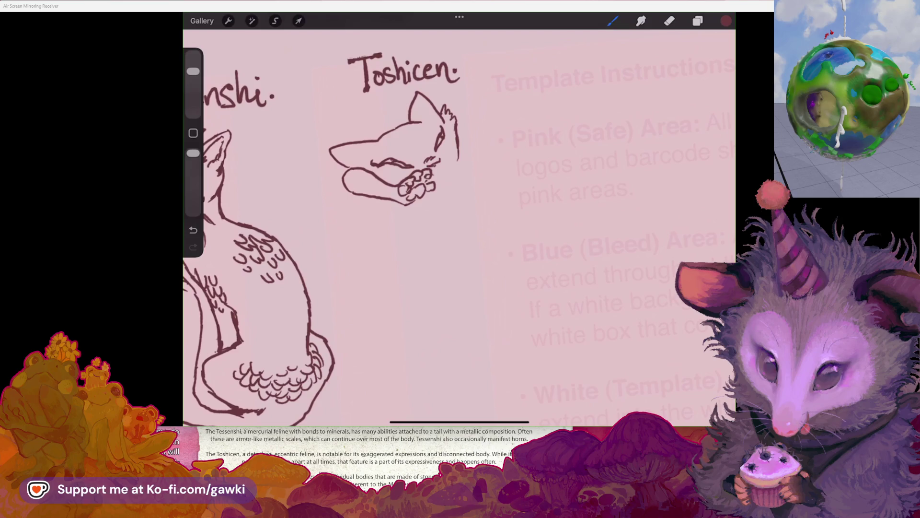
pyautogui.scroll(2, 400, 124)
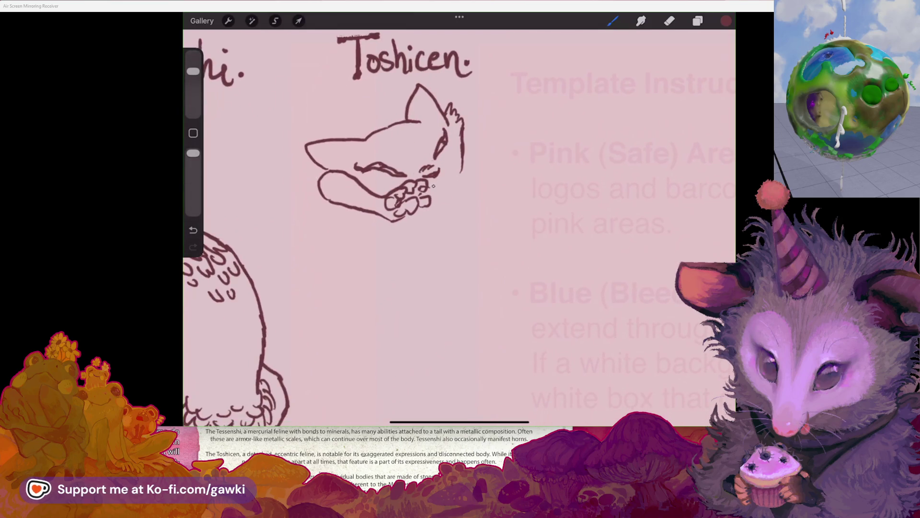
# Add a short cheek stroke and try a line above the closed eye
pyautogui.moveTo(435, 183); pyautogui.dragTo(444, 178)
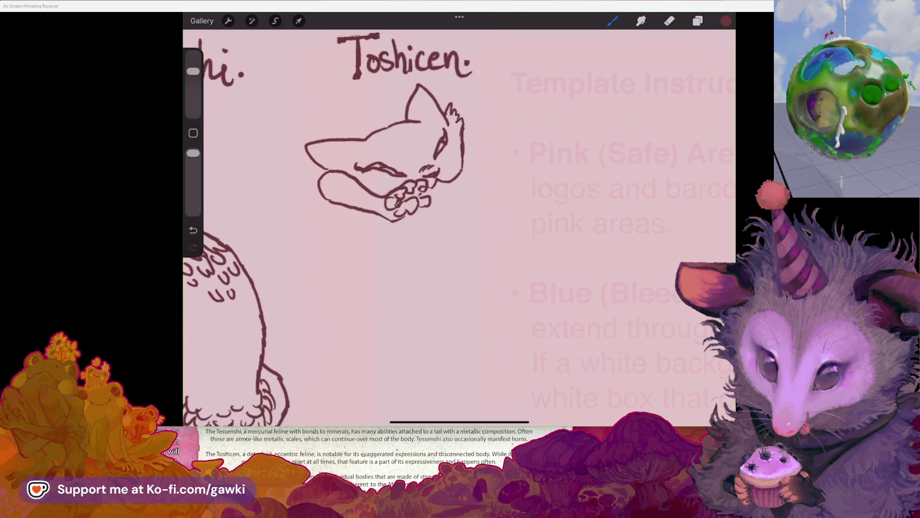
pyautogui.scroll(-3, 400, 143)
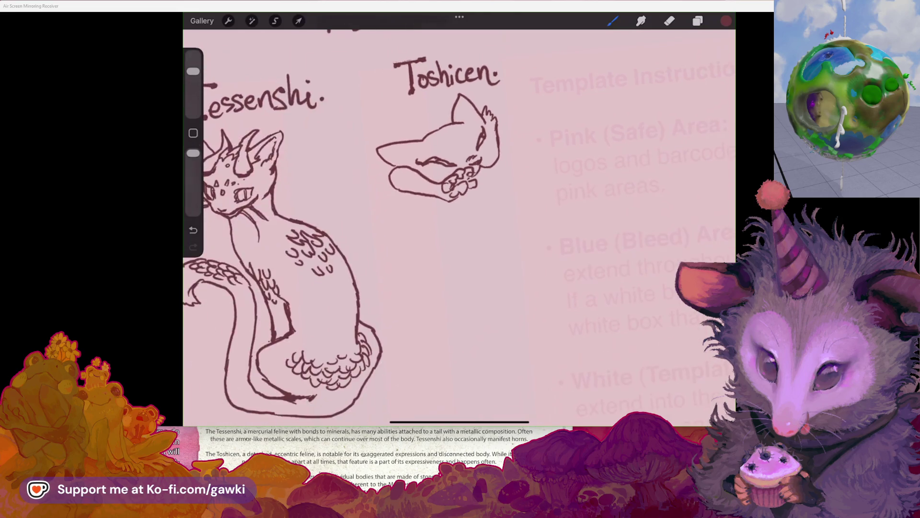
pyautogui.scroll(3, 400, 144)
pyautogui.scroll(-3, 401, 143)
pyautogui.scroll(2, 400, 144)
pyautogui.scroll(2, 407, 181)
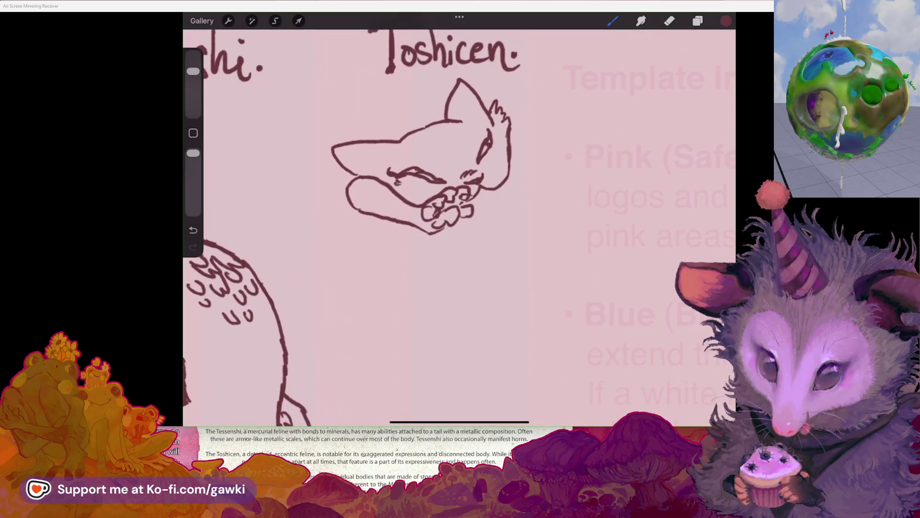
pyautogui.moveTo(432, 164)
pyautogui.mouseDown()
pyautogui.moveTo(442, 170)
pyautogui.moveTo(432, 147)
pyautogui.moveTo(442, 157)
pyautogui.moveTo(473, 144)
pyautogui.moveTo(473, 130)
pyautogui.mouseUp()
pyautogui.hotkey('ctrl', 'z')
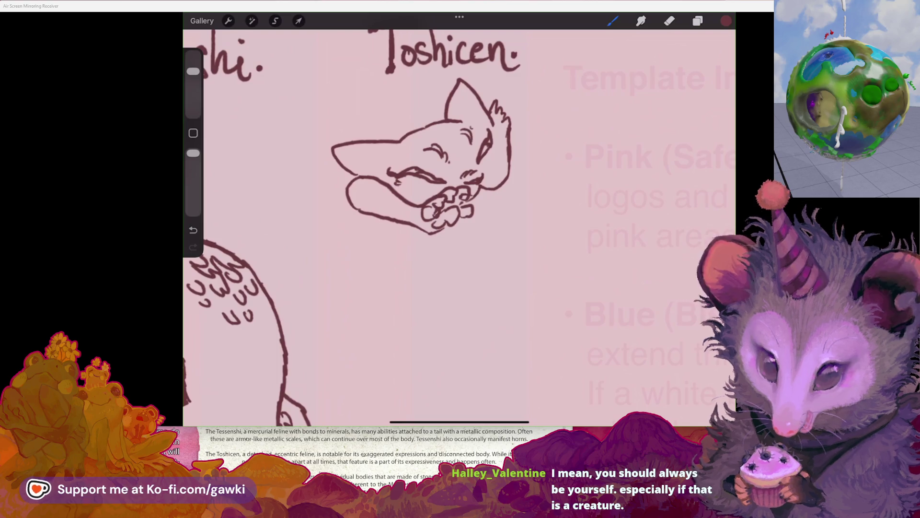
# Erase the lower right head outline and redraw that cheek as a curve
pyautogui.click(669, 20)
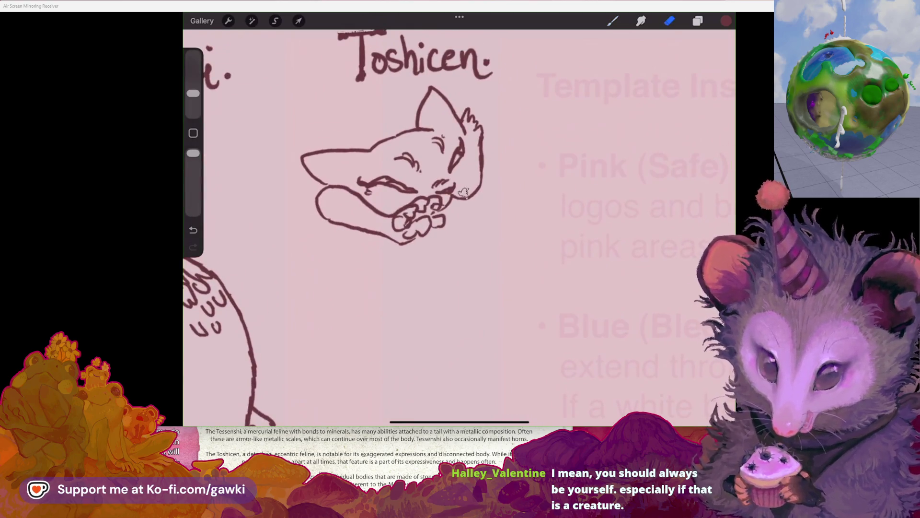
pyautogui.moveTo(463, 192); pyautogui.dragTo(480, 166)
pyautogui.click(613, 21)
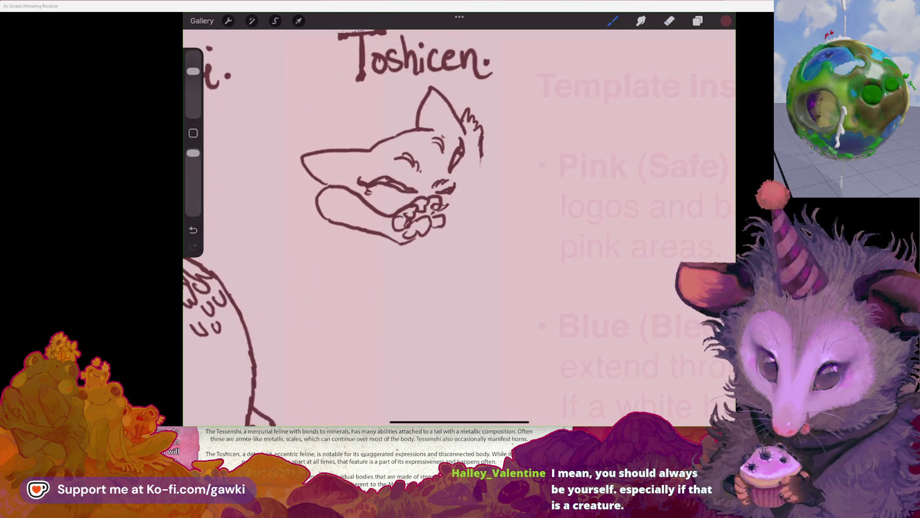
pyautogui.moveTo(460, 200); pyautogui.dragTo(477, 174)
pyautogui.scroll(-3, 393, 144)
pyautogui.scroll(3, 393, 144)
pyautogui.scroll(-3, 392, 143)
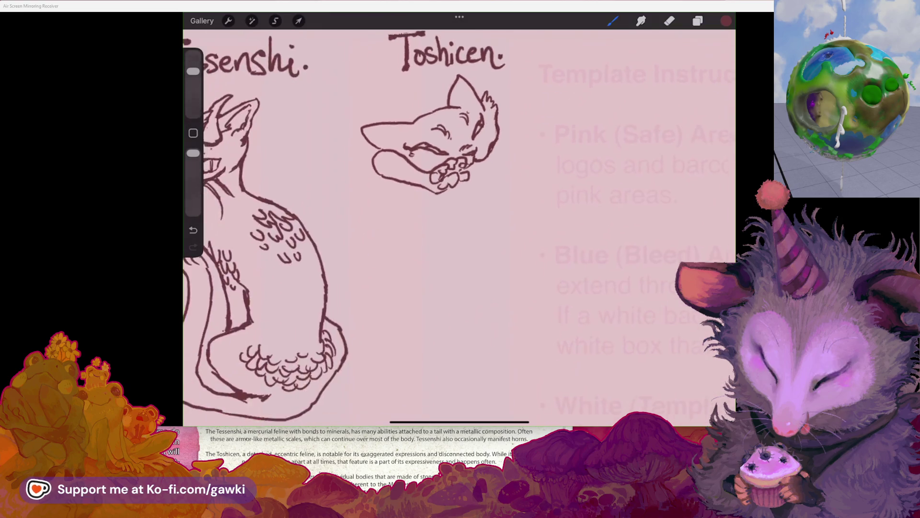
pyautogui.scroll(3, 392, 144)
pyautogui.scroll(1, 421, 143)
# Try short strokes on the cheek outline and below the face, undoing both
pyautogui.press('e')
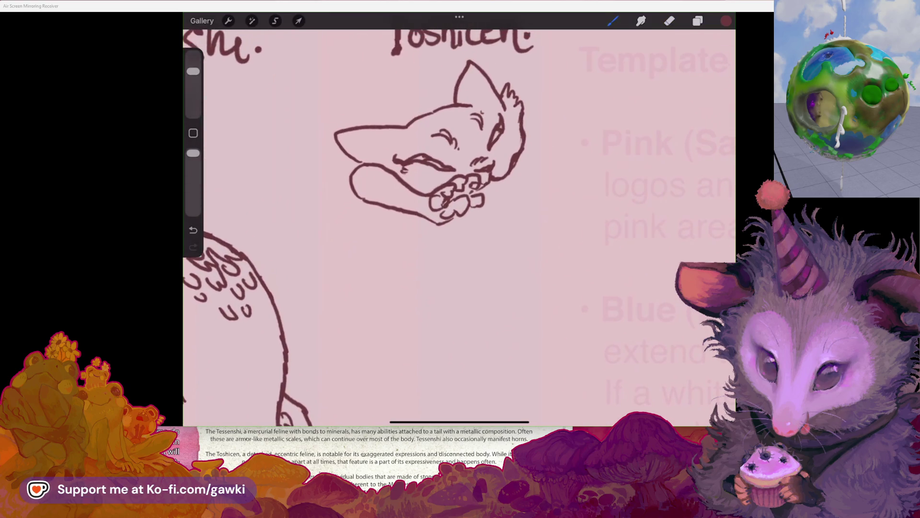
pyautogui.moveTo(387, 162); pyautogui.dragTo(385, 149)
pyautogui.hotkey('ctrl', 'z')
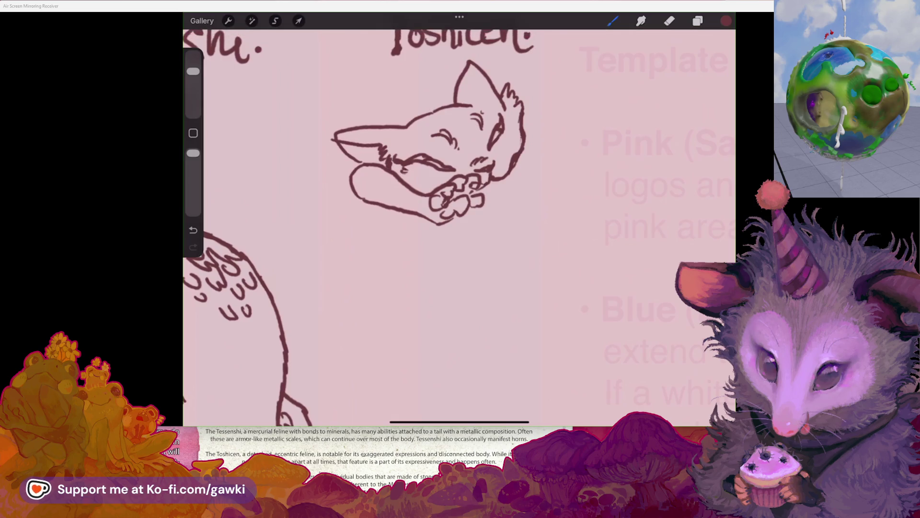
pyautogui.scroll(-3, 364, 216)
pyautogui.scroll(5, 431, 143)
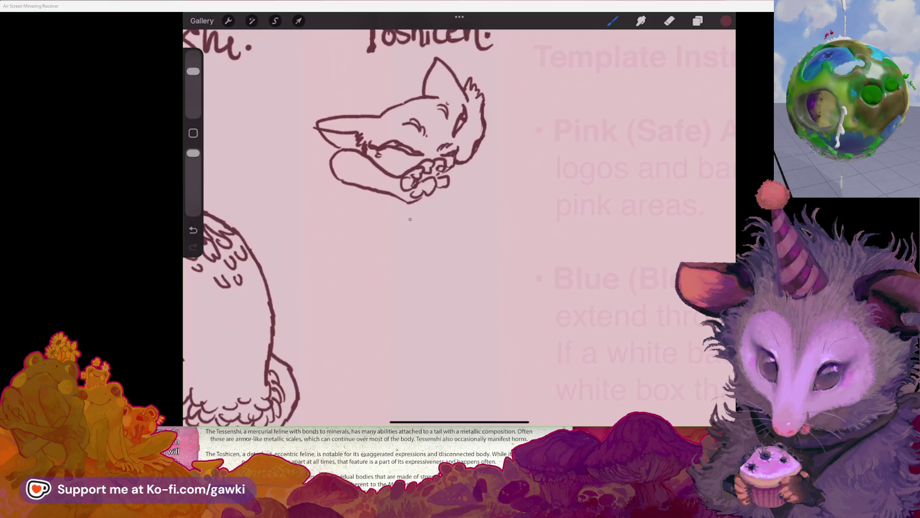
pyautogui.moveTo(479, 196)
pyautogui.mouseDown()
pyautogui.moveTo(450, 219)
pyautogui.moveTo(408, 233)
pyautogui.moveTo(372, 223)
pyautogui.moveTo(368, 235)
pyautogui.moveTo(377, 261)
pyautogui.moveTo(418, 261)
pyautogui.moveTo(458, 229)
pyautogui.mouseUp()
pyautogui.hotkey('ctrl', 'z')
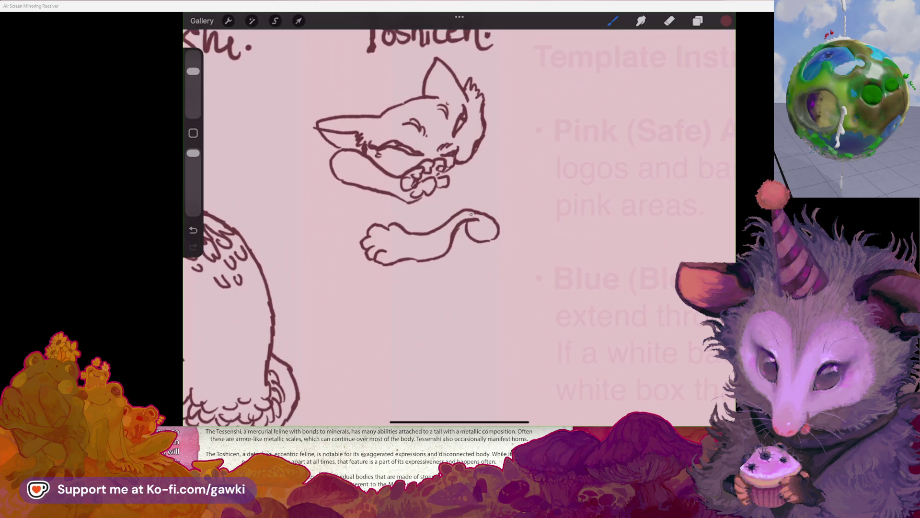
# Draw a spiral inside the tail curl and extend it upward into a hooked tip
pyautogui.moveTo(481, 226)
pyautogui.mouseDown()
pyautogui.moveTo(505, 207)
pyautogui.moveTo(495, 209)
pyautogui.mouseUp()
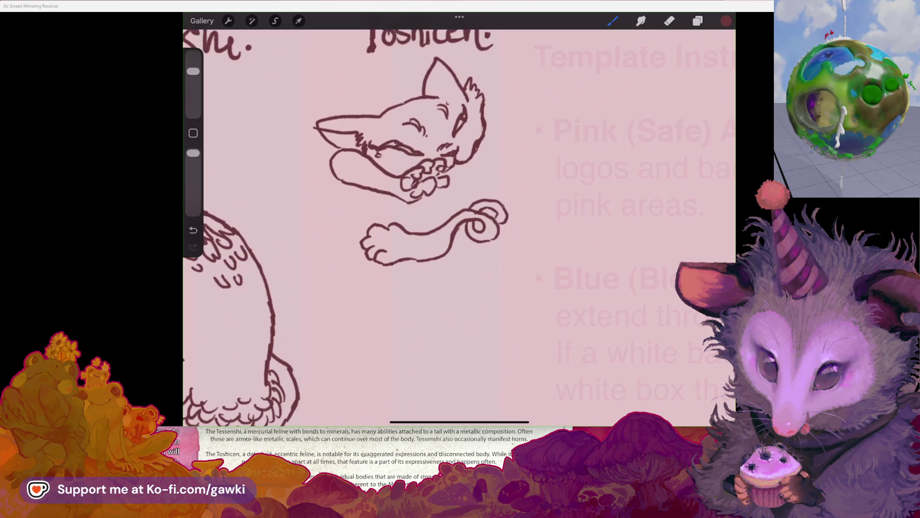
pyautogui.moveTo(489, 197); pyautogui.dragTo(515, 141)
pyautogui.moveTo(498, 196)
pyautogui.mouseDown()
pyautogui.moveTo(513, 179)
pyautogui.moveTo(504, 192)
pyautogui.mouseUp()
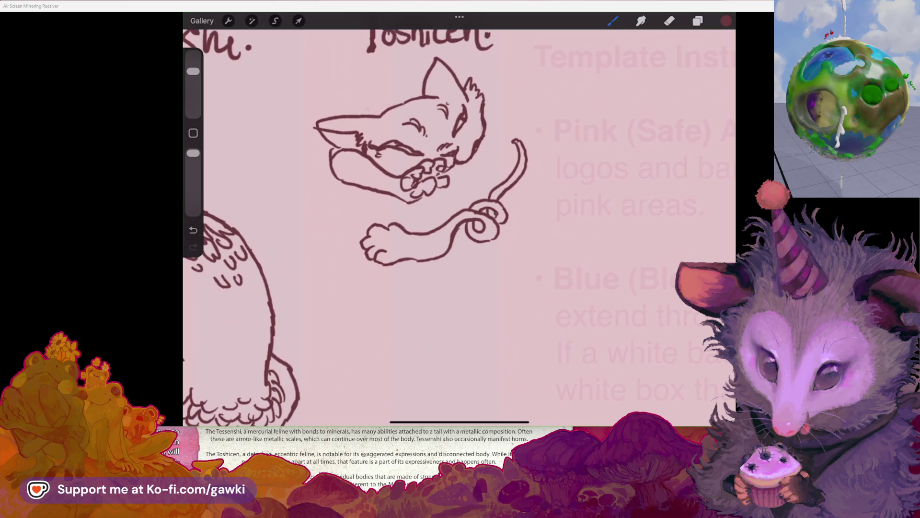
# Draw a large spiral curl above the ear and add two dots below the paw
pyautogui.moveTo(360, 107)
pyautogui.mouseDown()
pyautogui.moveTo(343, 103)
pyautogui.moveTo(377, 110)
pyautogui.mouseUp()
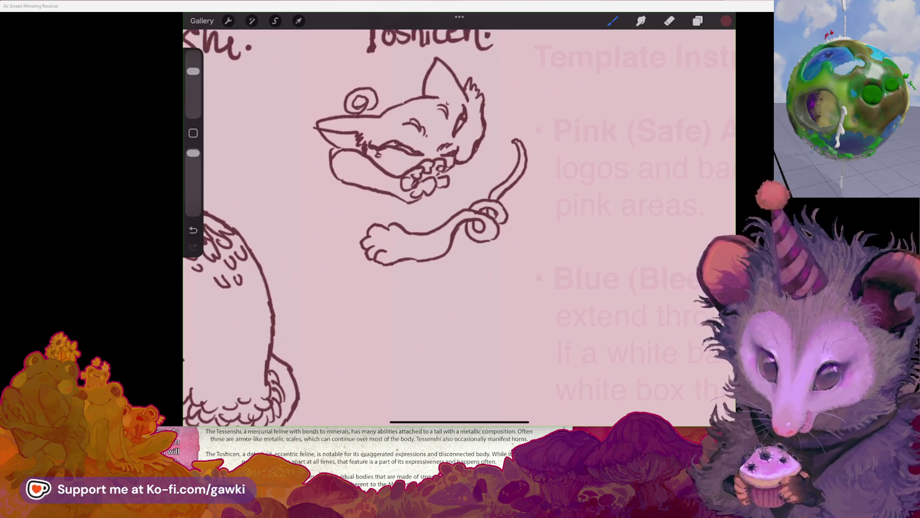
pyautogui.hotkey('ctrl', 'z')
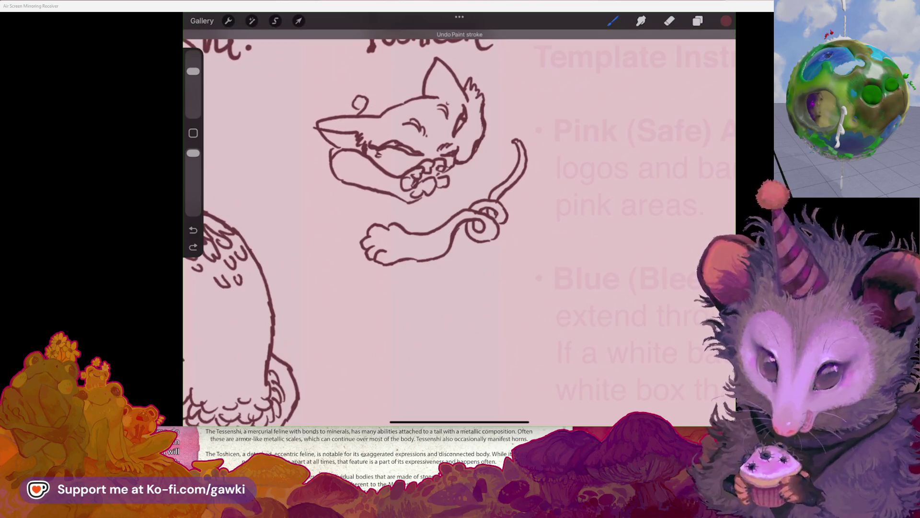
pyautogui.moveTo(361, 106)
pyautogui.mouseDown()
pyautogui.moveTo(357, 113)
pyautogui.moveTo(363, 60)
pyautogui.mouseUp()
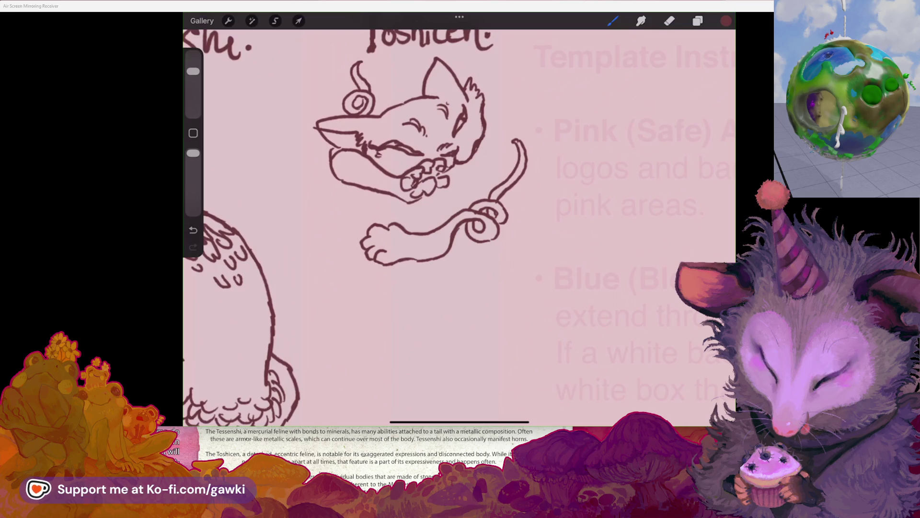
pyautogui.scroll(-3, 336, 216)
pyautogui.scroll(2, 431, 216)
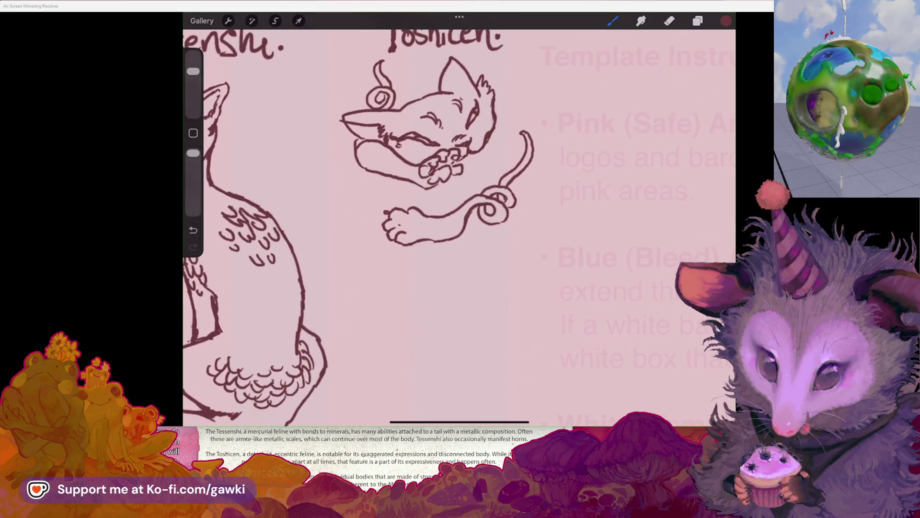
pyautogui.click(375, 232)
pyautogui.click(377, 248)
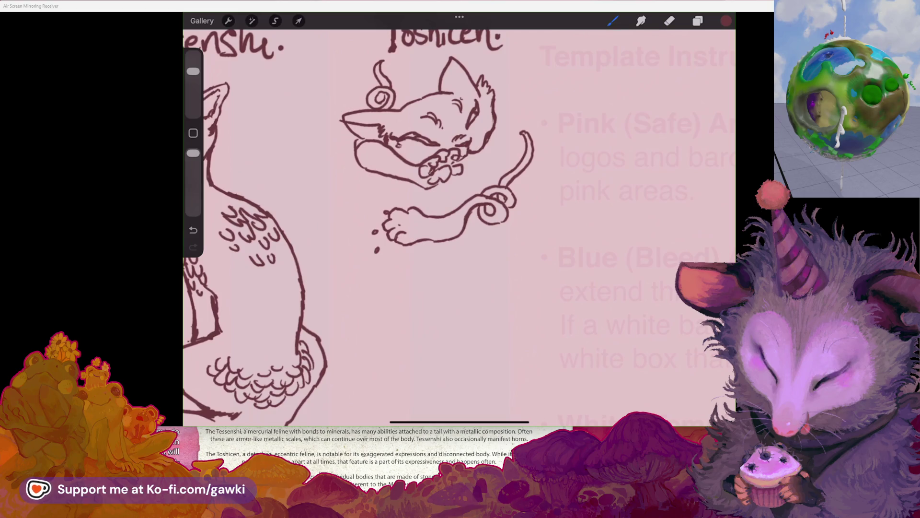
# View the whole FELINE page, zoom back in, and draw a teardrop mark beside the cheek
pyautogui.scroll(-2, 431, 216)
pyautogui.scroll(-2, 432, 216)
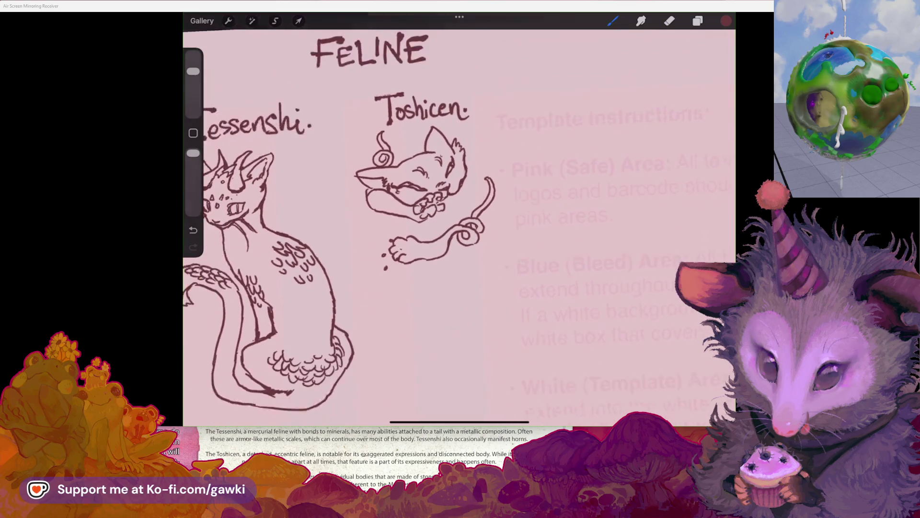
pyautogui.scroll(3, 432, 215)
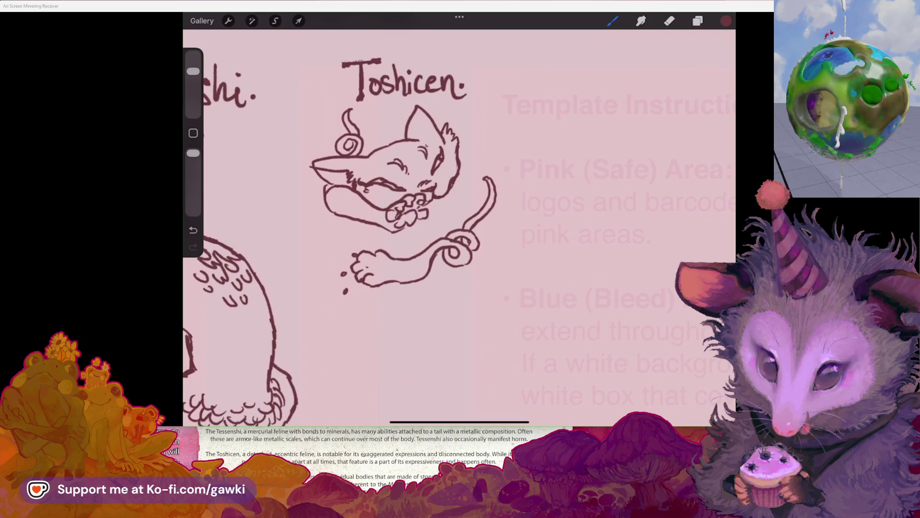
pyautogui.scroll(-2, 431, 215)
pyautogui.scroll(2, 431, 216)
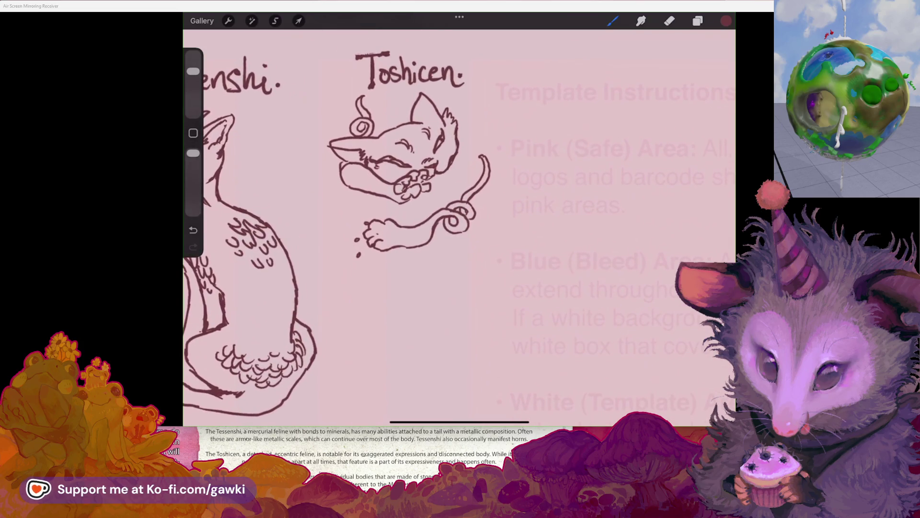
pyautogui.scroll(-2, 432, 215)
pyautogui.scroll(2, 431, 215)
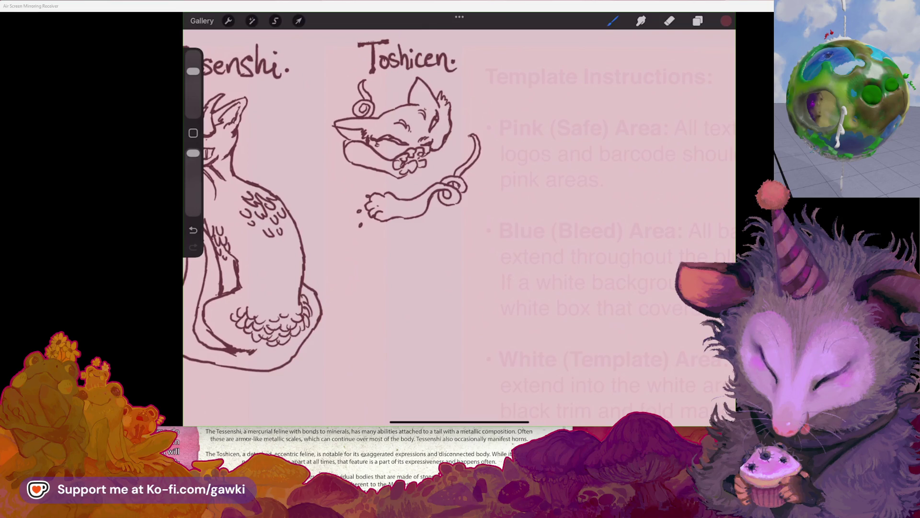
pyautogui.moveTo(460, 129); pyautogui.dragTo(449, 158)
pyautogui.hotkey('ctrl', 'z')
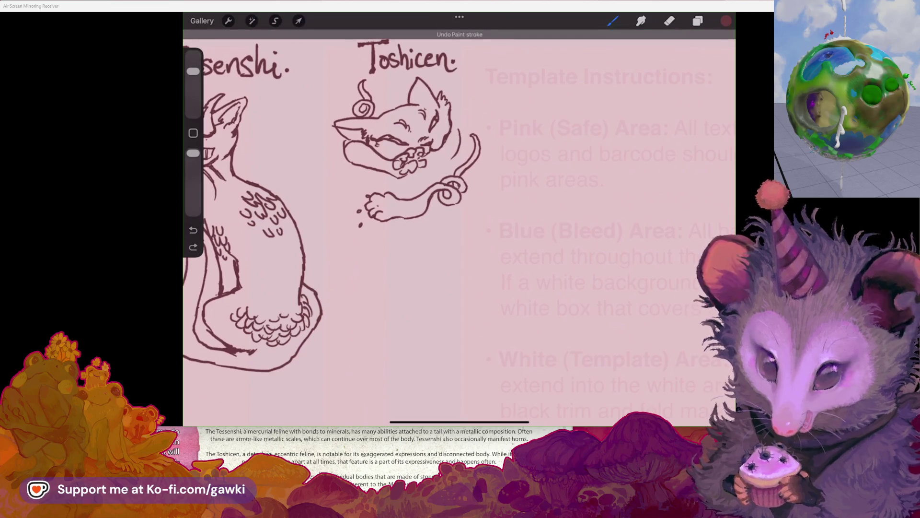
pyautogui.scroll(3, 431, 144)
pyautogui.moveTo(426, 189)
pyautogui.mouseDown()
pyautogui.moveTo(404, 196)
pyautogui.moveTo(422, 190)
pyautogui.mouseUp()
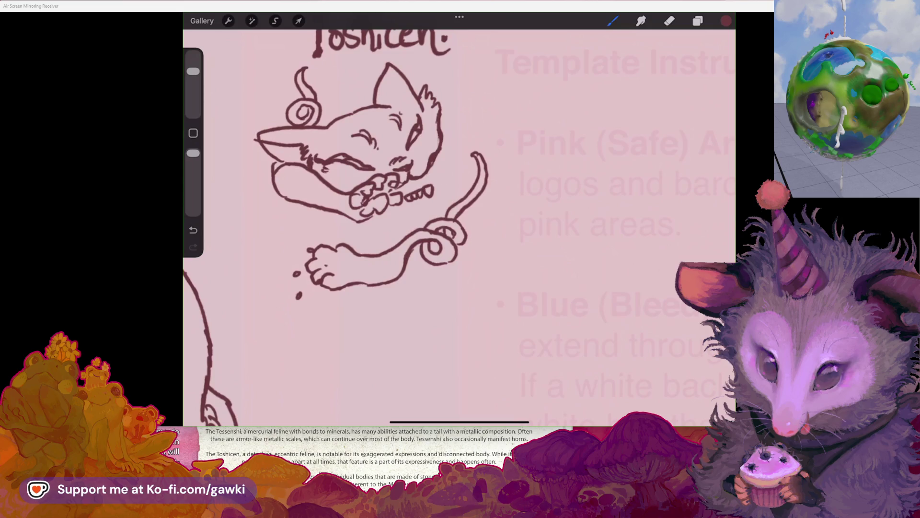
# Add a teardrop mark below the mouth and darken the loops right of it
pyautogui.moveTo(427, 210); pyautogui.dragTo(396, 220)
pyautogui.moveTo(433, 188); pyautogui.dragTo(413, 190)
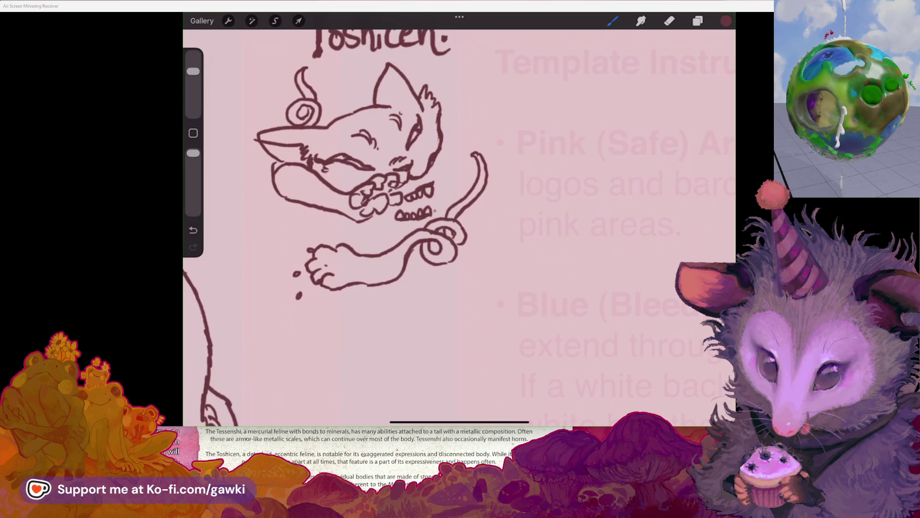
pyautogui.scroll(-5, 459, 228)
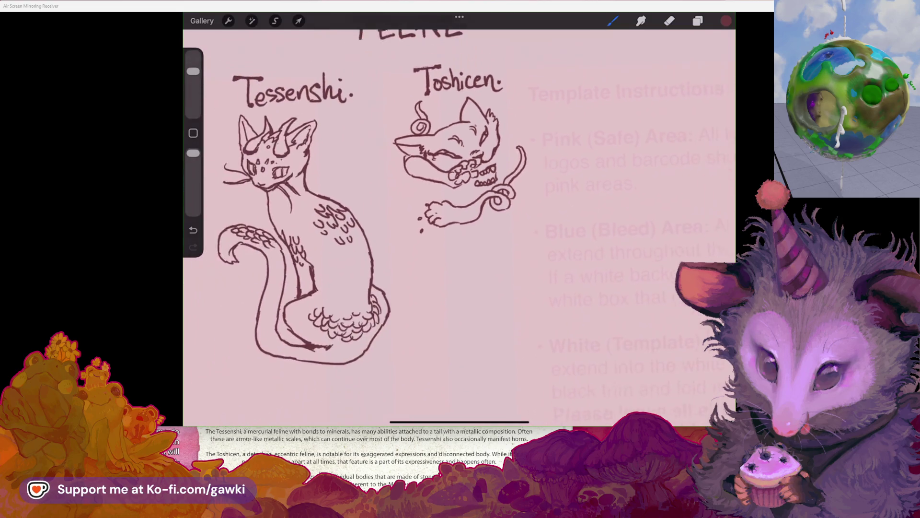
pyautogui.hotkey('ctrl', 'z')
pyautogui.scroll(3, 432, 192)
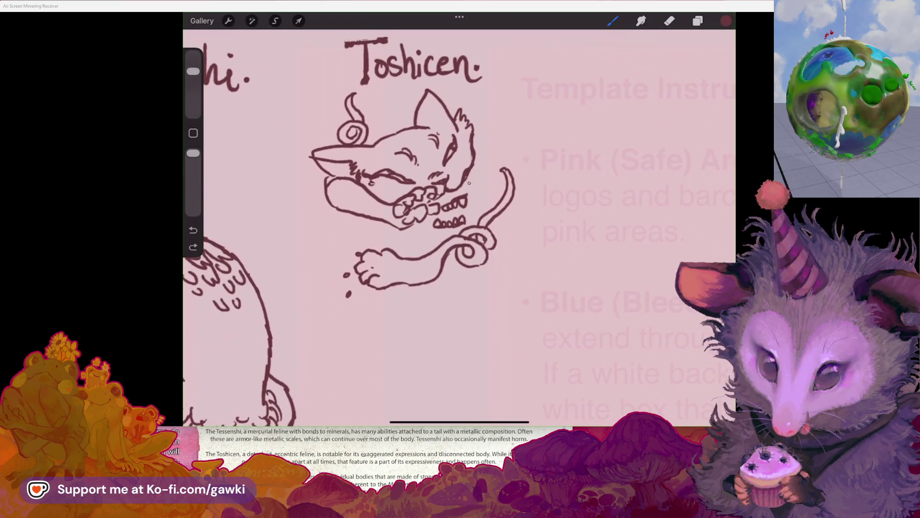
pyautogui.moveTo(471, 169); pyautogui.dragTo(468, 189)
pyautogui.hotkey('ctrl', 'z')
# Extend Toshicen's lower teeth row up-right and sketch a small curve near the arm
pyautogui.scroll(-5, 398, 192)
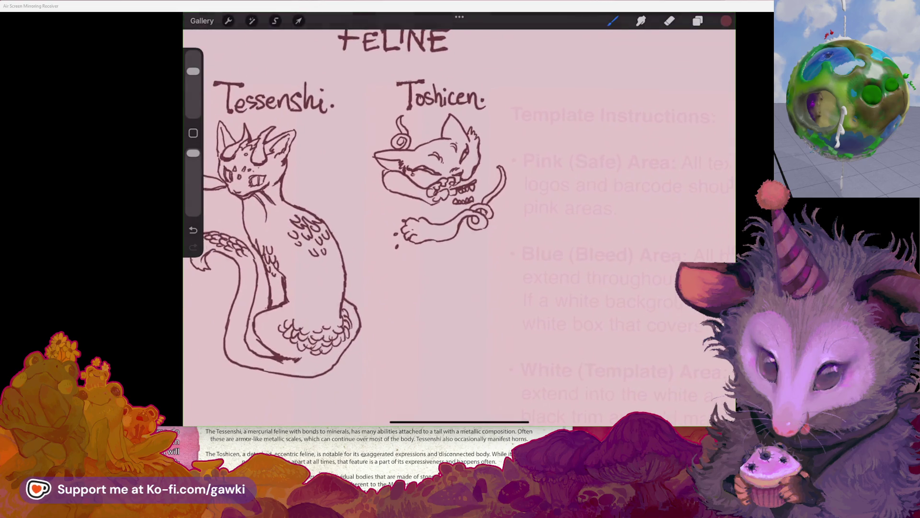
pyautogui.scroll(5, 398, 192)
pyautogui.moveTo(456, 196); pyautogui.dragTo(462, 191)
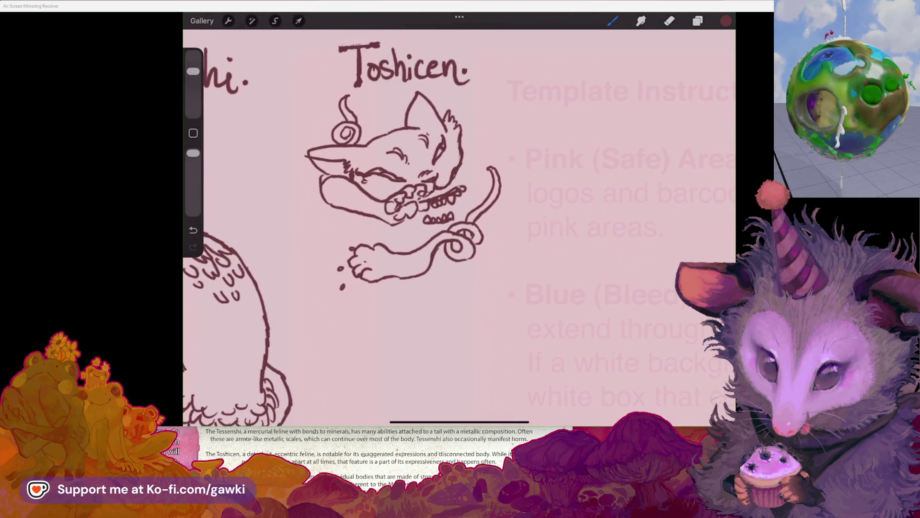
pyautogui.moveTo(454, 218); pyautogui.dragTo(470, 190)
pyautogui.scroll(-3, 459, 221)
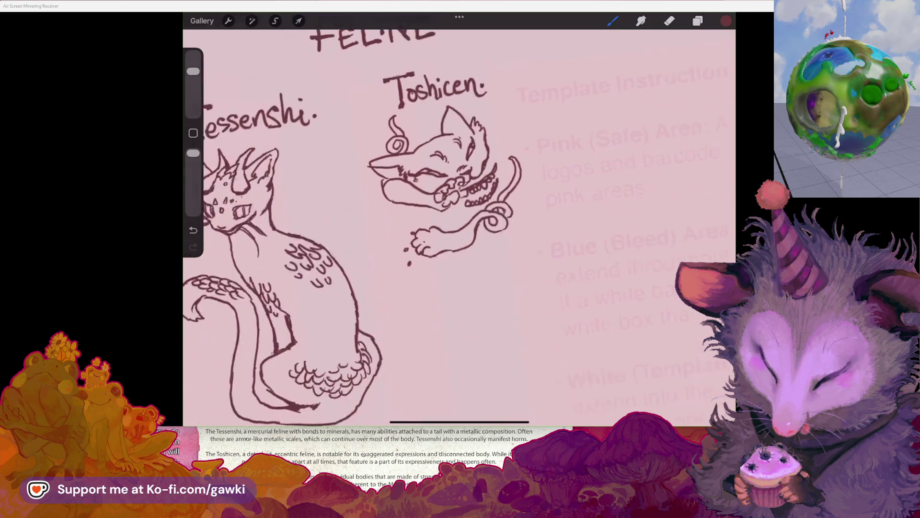
pyautogui.scroll(3, 459, 220)
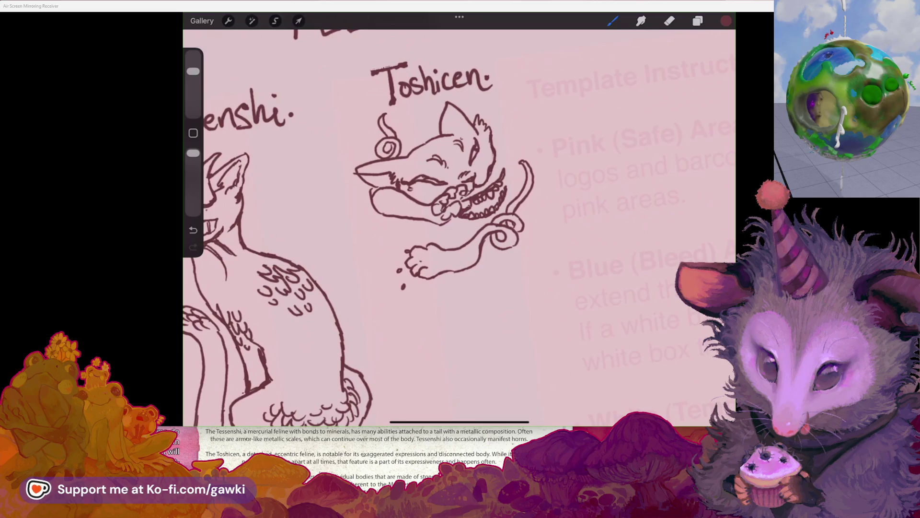
pyautogui.scroll(-3, 459, 221)
pyautogui.scroll(2, 459, 221)
pyautogui.scroll(1, 459, 221)
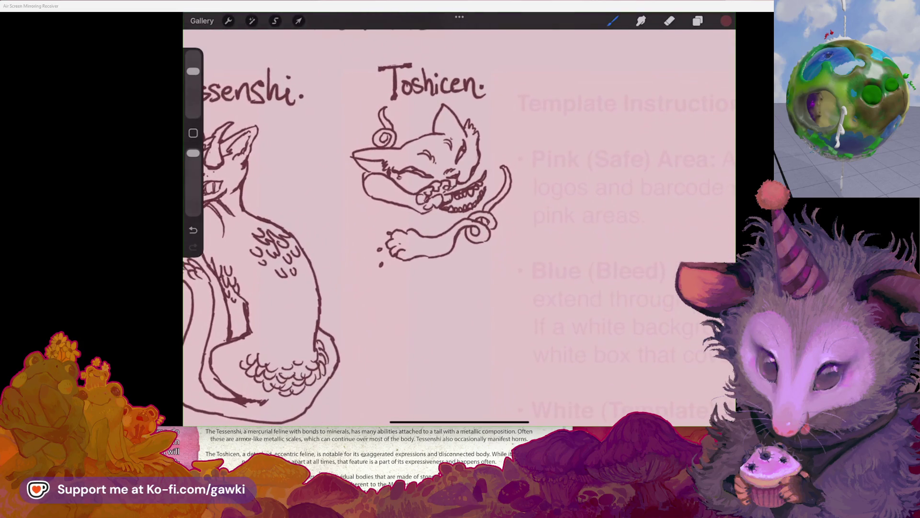
pyautogui.scroll(-3, 459, 220)
pyautogui.scroll(3, 459, 220)
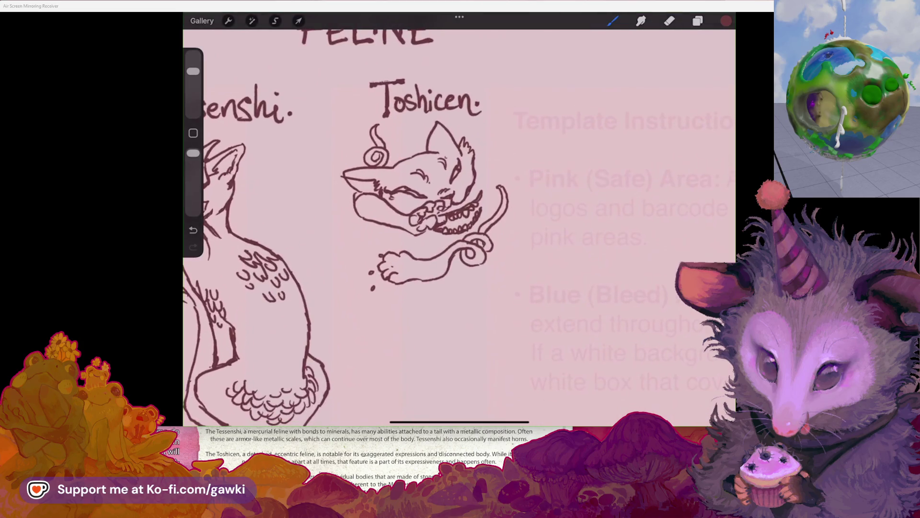
pyautogui.scroll(-1, 459, 221)
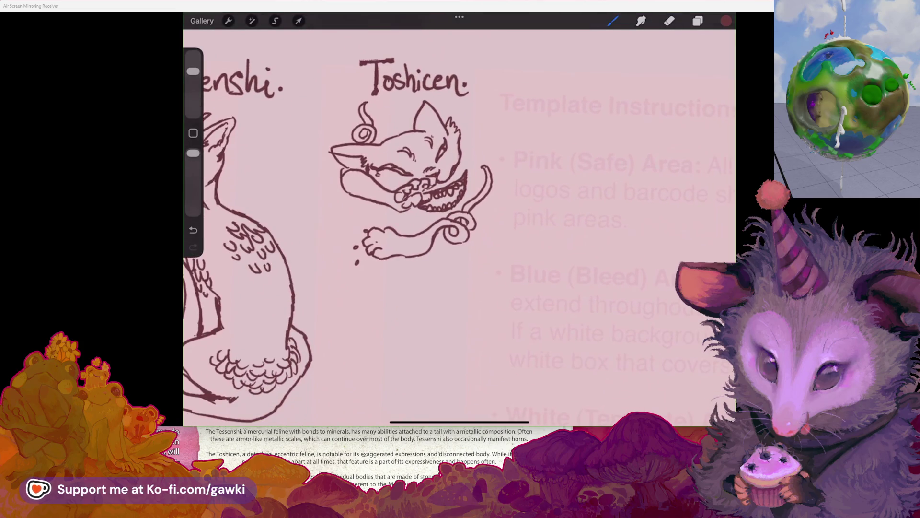
pyautogui.moveTo(416, 221); pyautogui.dragTo(412, 232)
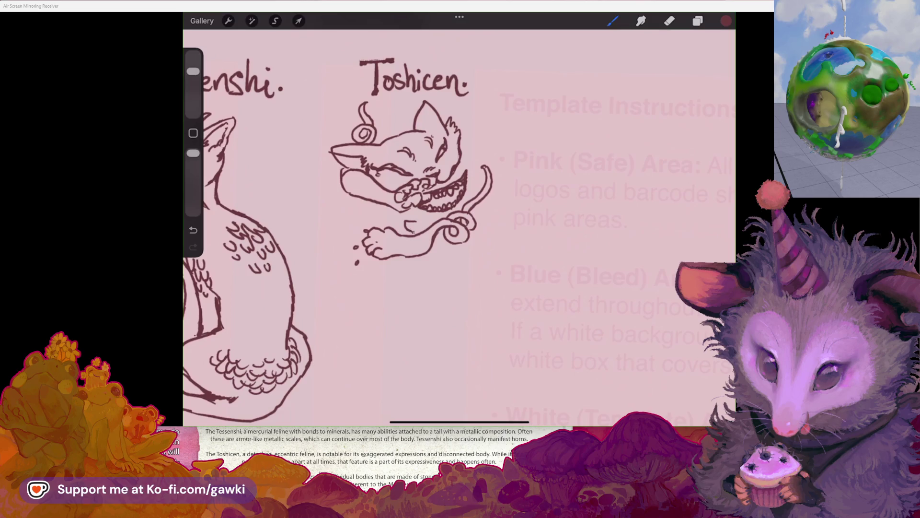
# Draw a short line below Toshicen's mouth and extend the tail on the right
pyautogui.hotkey('ctrl', 'z')
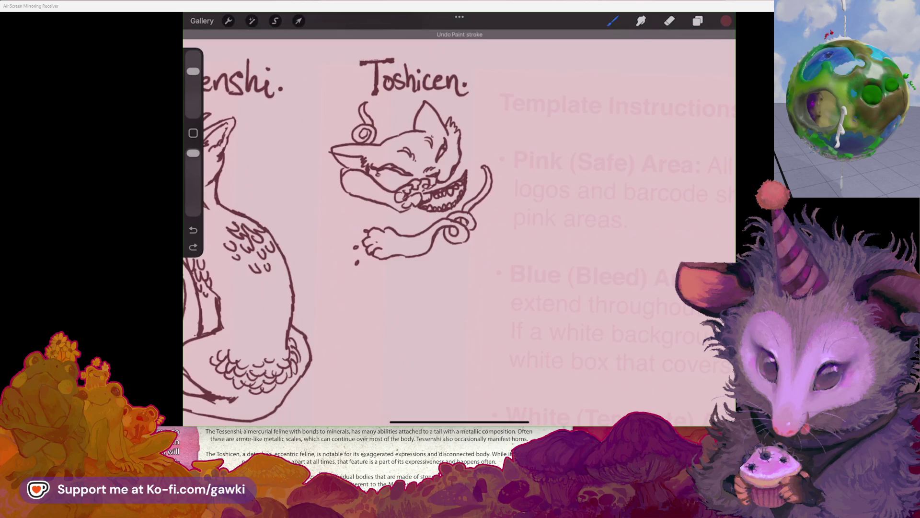
pyautogui.moveTo(391, 213)
pyautogui.mouseDown()
pyautogui.moveTo(409, 235)
pyautogui.moveTo(424, 228)
pyautogui.mouseUp()
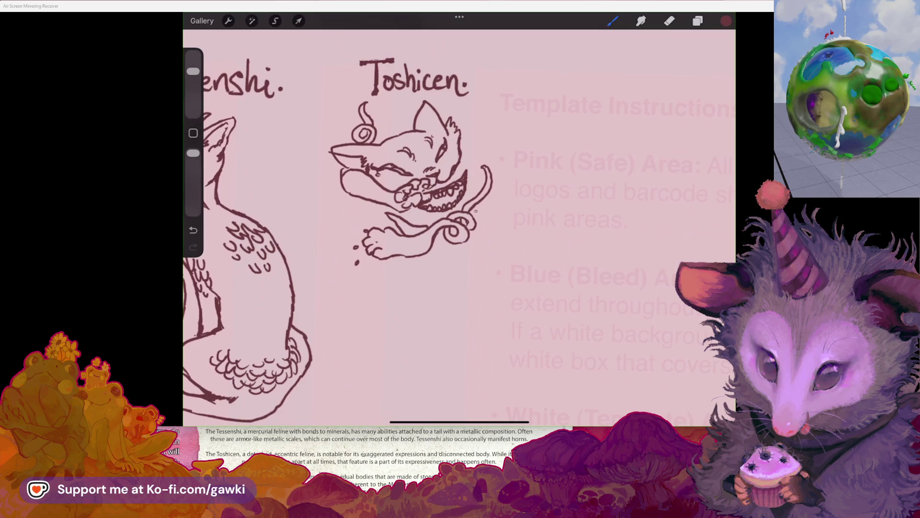
pyautogui.moveTo(496, 195)
pyautogui.mouseDown()
pyautogui.moveTo(473, 217)
pyautogui.moveTo(486, 219)
pyautogui.moveTo(482, 254)
pyautogui.mouseUp()
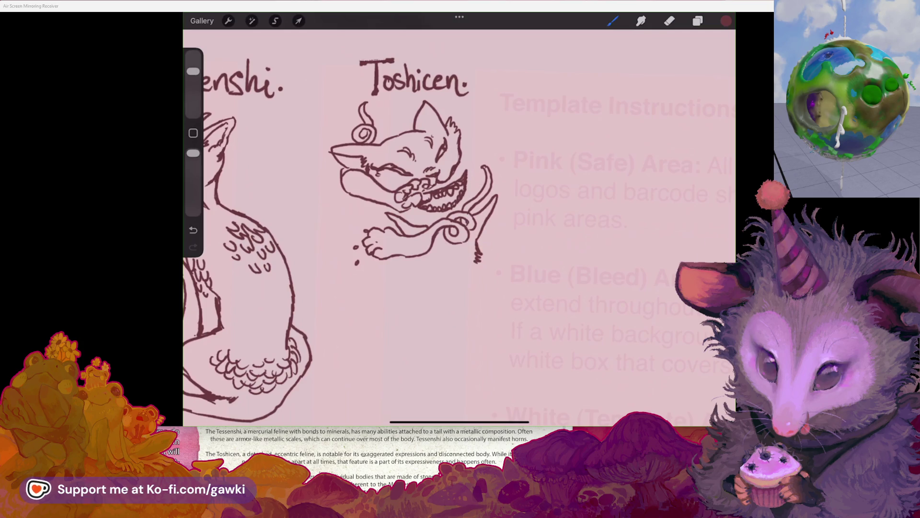
pyautogui.scroll(-1, 412, 158)
pyautogui.moveTo(415, 240); pyautogui.dragTo(424, 248)
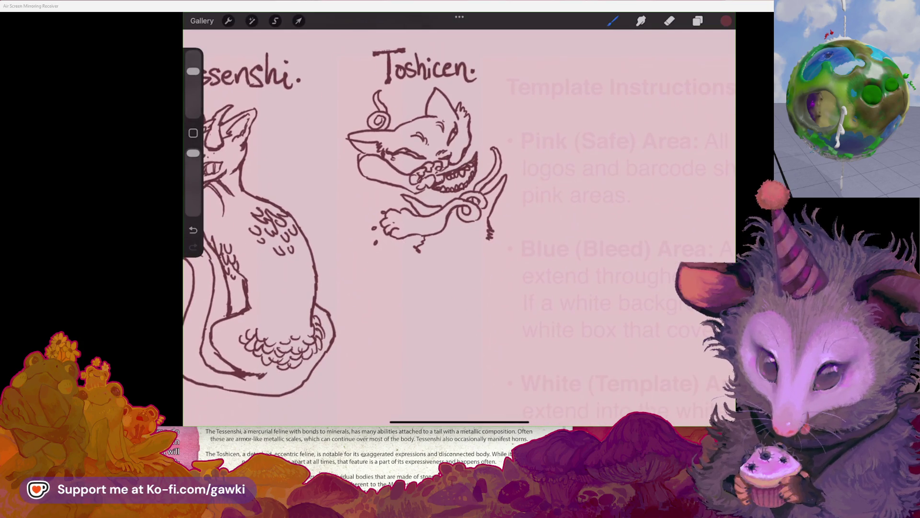
pyautogui.moveTo(431, 192); pyautogui.dragTo(434, 186)
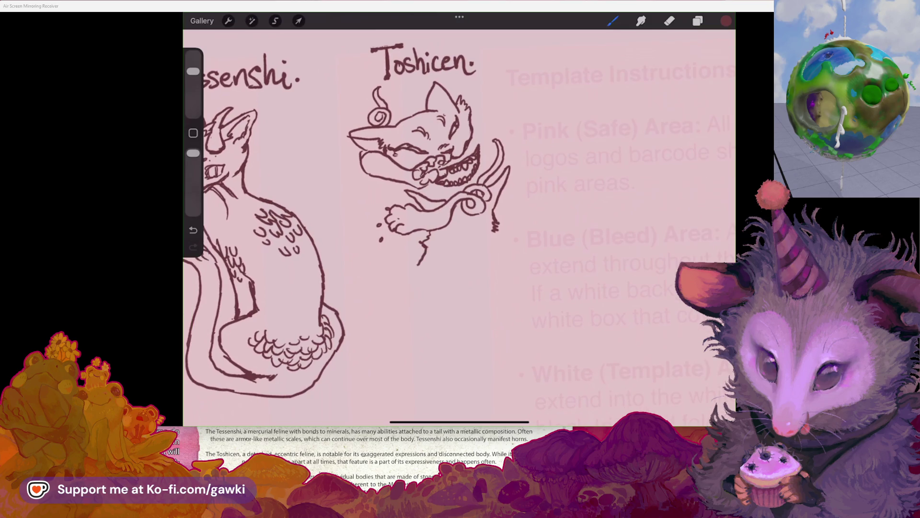
pyautogui.hotkey('ctrl', 'z')
# Draw the body line down from under the paw and redraw the tail's bottom edge
pyautogui.moveTo(428, 232); pyautogui.dragTo(407, 272)
pyautogui.moveTo(494, 230); pyautogui.dragTo(490, 239)
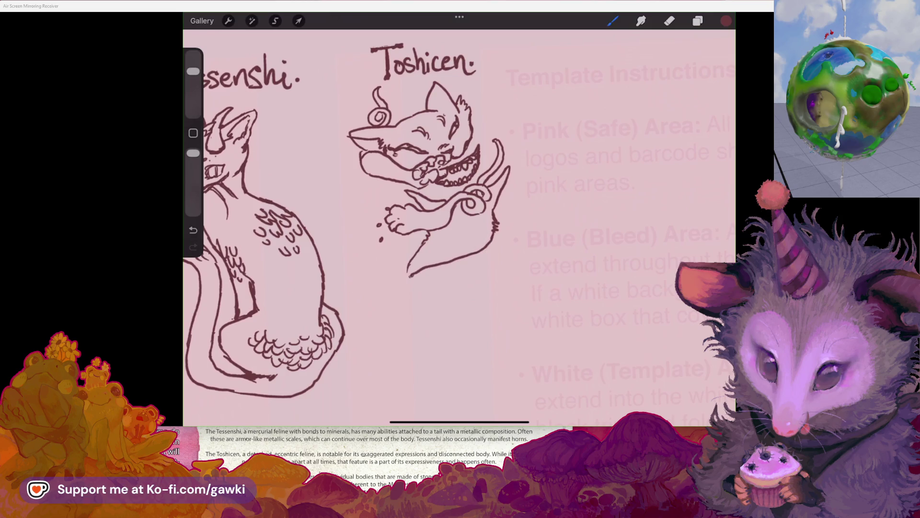
pyautogui.moveTo(410, 269)
pyautogui.mouseDown()
pyautogui.moveTo(399, 301)
pyautogui.moveTo(409, 308)
pyautogui.mouseUp()
pyautogui.moveTo(417, 267); pyautogui.dragTo(426, 293)
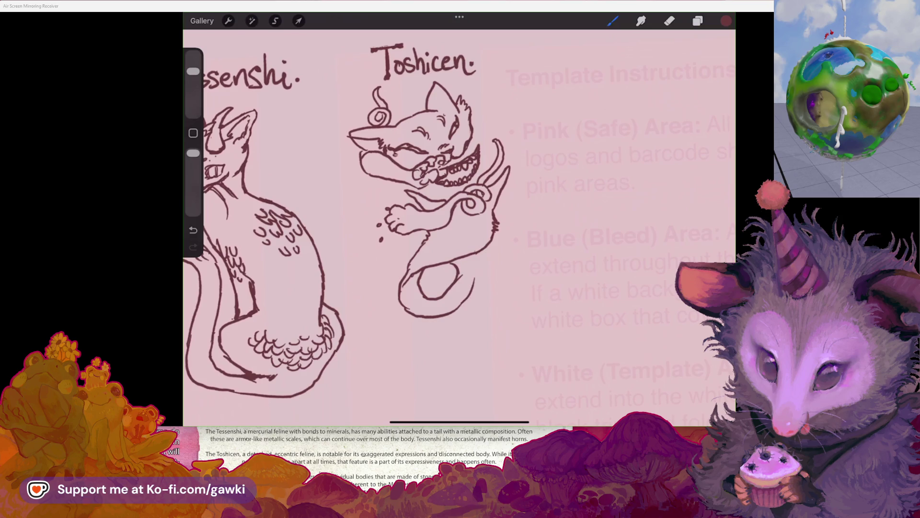
pyautogui.hotkey('ctrl', 'z')
pyautogui.hotkey('ctrl', 'z')
pyautogui.hotkey('ctrl', 'z')
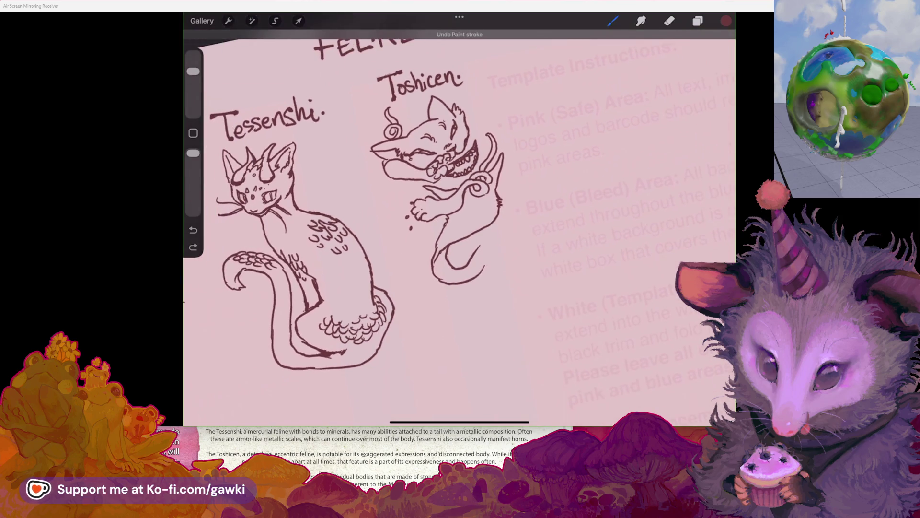
pyautogui.moveTo(436, 277); pyautogui.dragTo(470, 281)
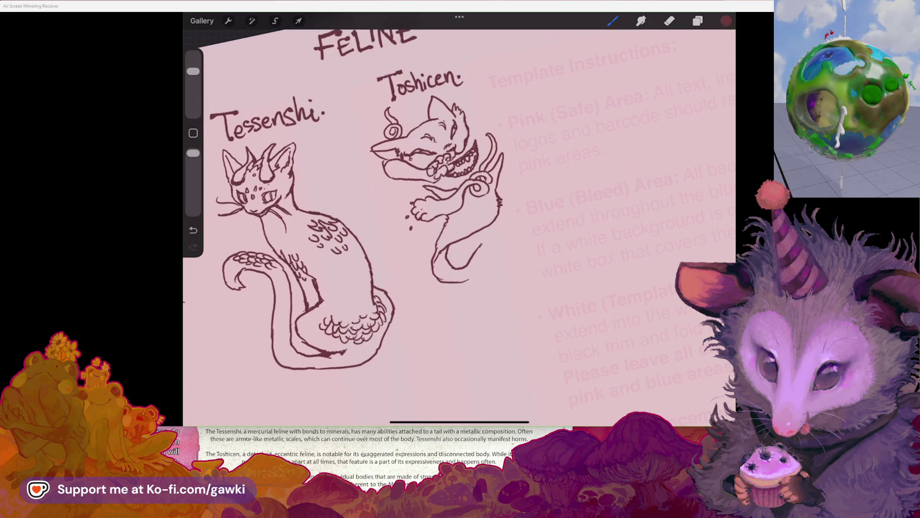
# Draw the left and right curves of the long serpentine tail trailing down
pyautogui.moveTo(482, 242); pyautogui.dragTo(449, 314)
pyautogui.moveTo(500, 246)
pyautogui.mouseDown()
pyautogui.moveTo(504, 263)
pyautogui.moveTo(470, 308)
pyautogui.mouseUp()
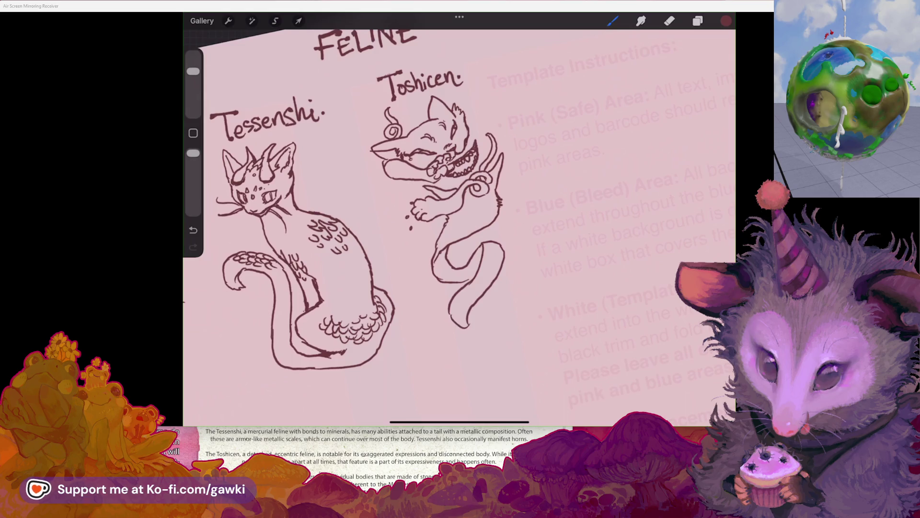
pyautogui.scroll(-5, 296, 221)
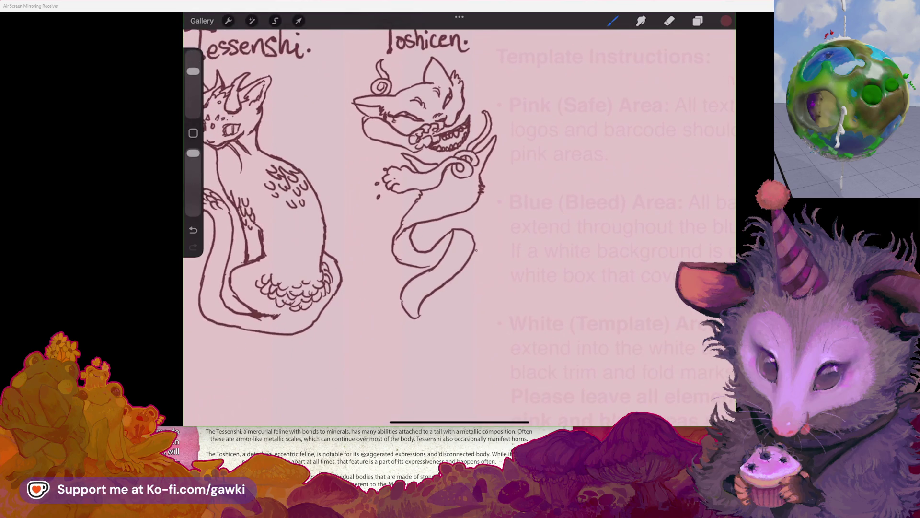
pyautogui.moveTo(483, 240); pyautogui.dragTo(490, 272)
pyautogui.scroll(3, 307, 192)
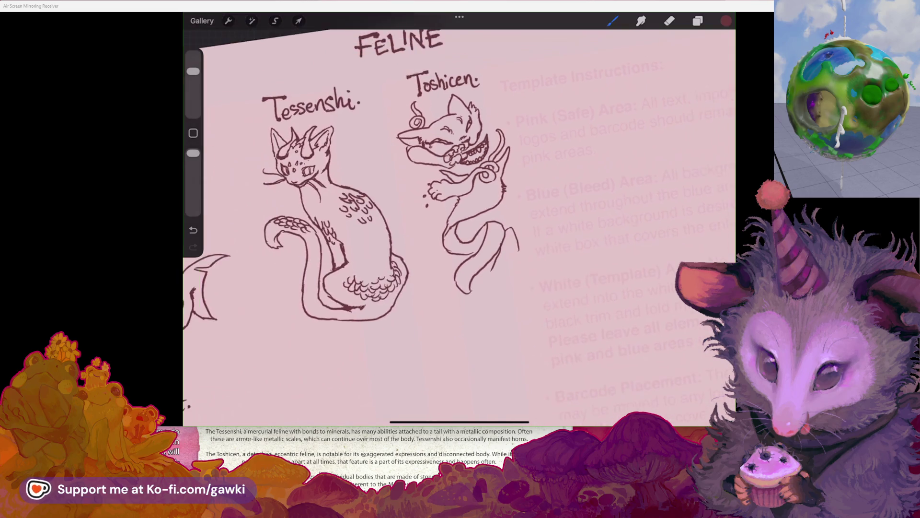
pyautogui.scroll(-3, 306, 191)
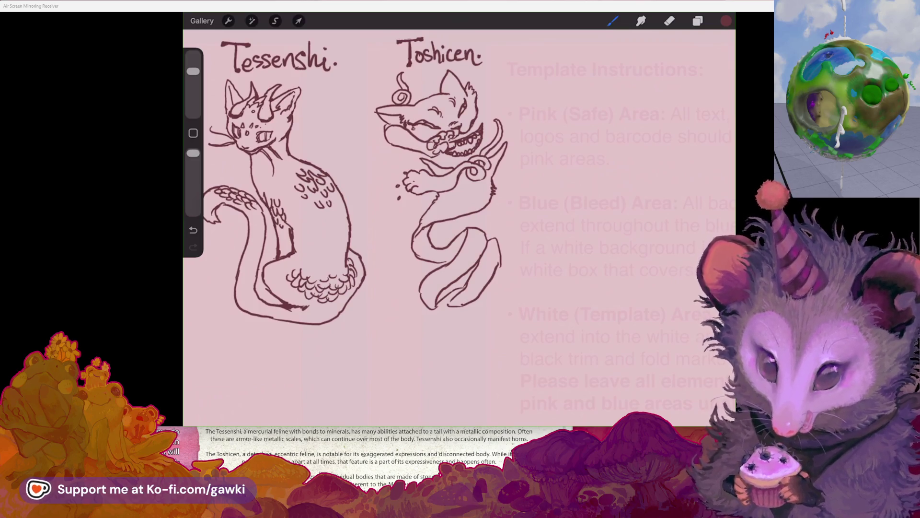
pyautogui.scroll(3, 364, 172)
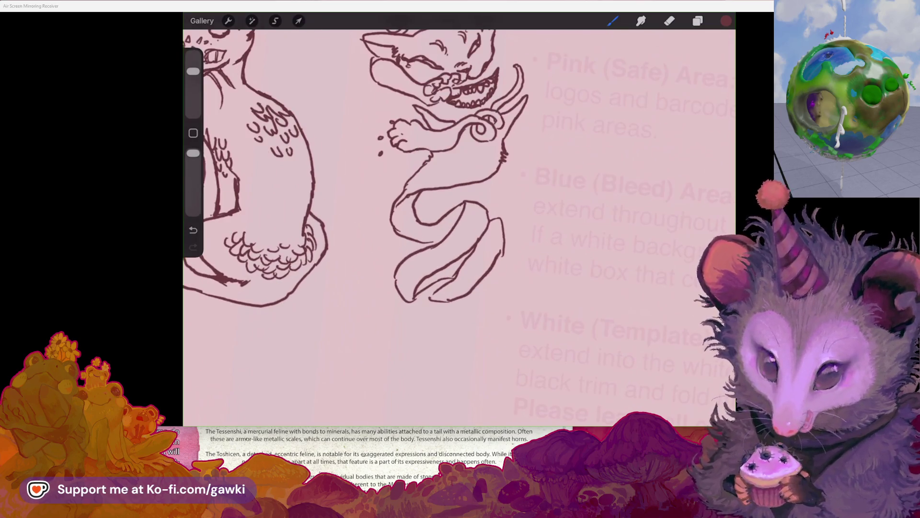
pyautogui.scroll(-3, 364, 173)
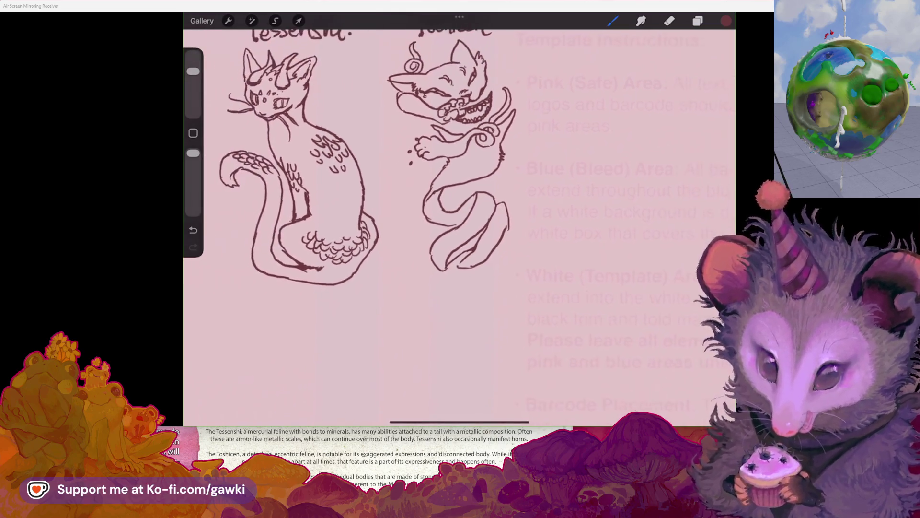
pyautogui.scroll(3, 364, 172)
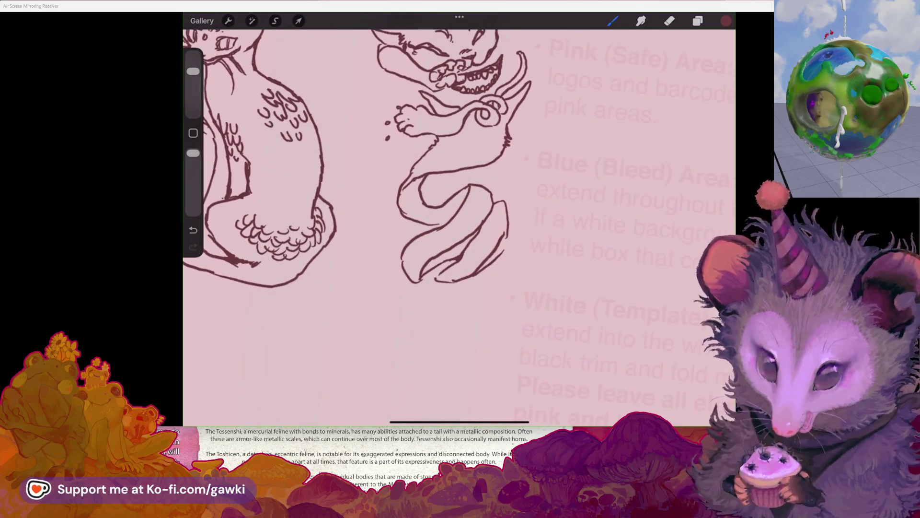
pyautogui.hotkey('ctrl', 'z')
pyautogui.scroll(-2, 459, 168)
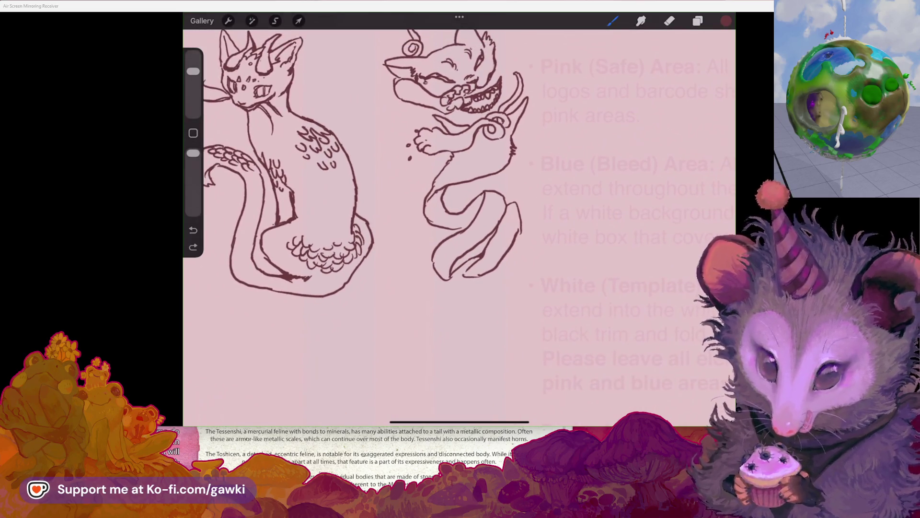
pyautogui.scroll(2, 459, 216)
# Redraw Toshicen's lower tail line, undoing a false hooked stroke at its base
pyautogui.moveTo(510, 208)
pyautogui.mouseDown()
pyautogui.moveTo(527, 196)
pyautogui.moveTo(563, 202)
pyautogui.moveTo(578, 246)
pyautogui.mouseUp()
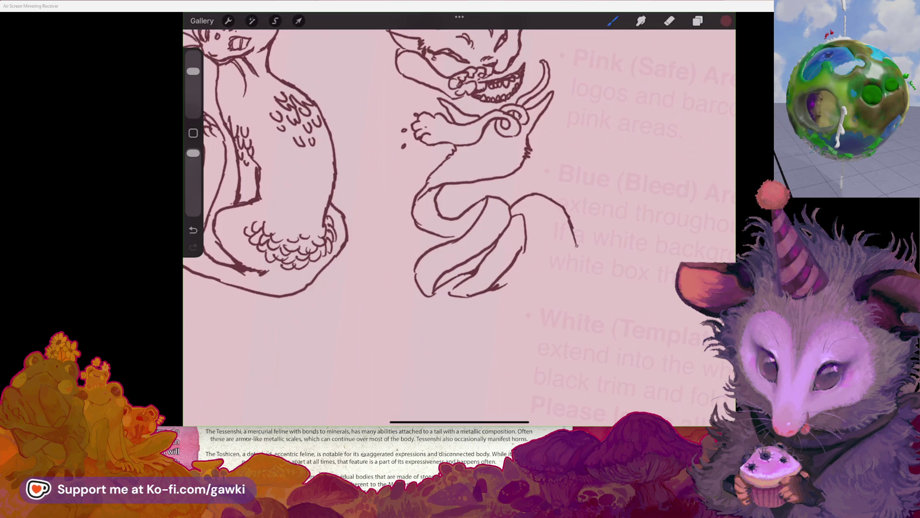
pyautogui.scroll(-2, 459, 168)
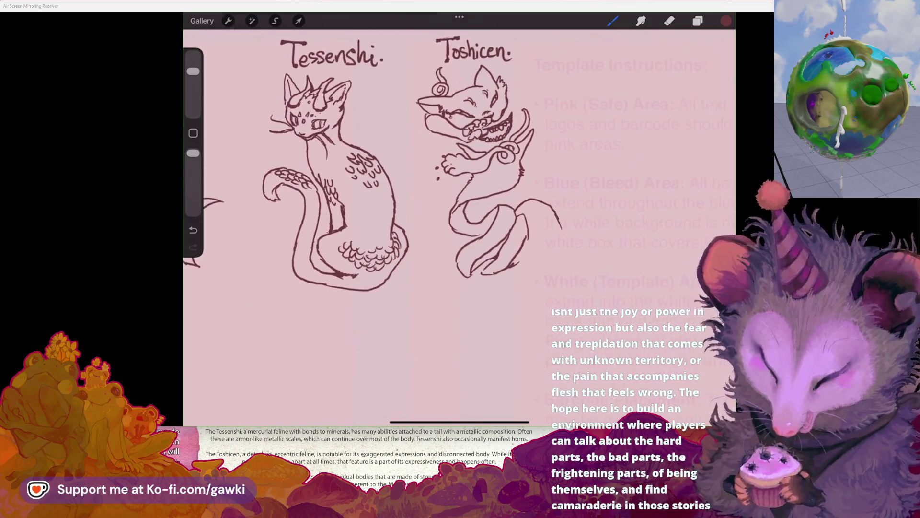
pyautogui.scroll(2, 459, 175)
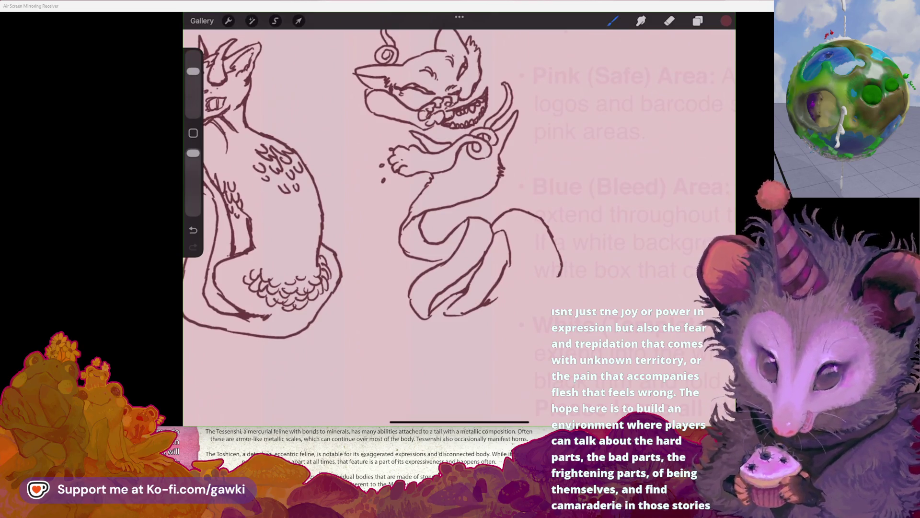
pyautogui.scroll(1, 459, 175)
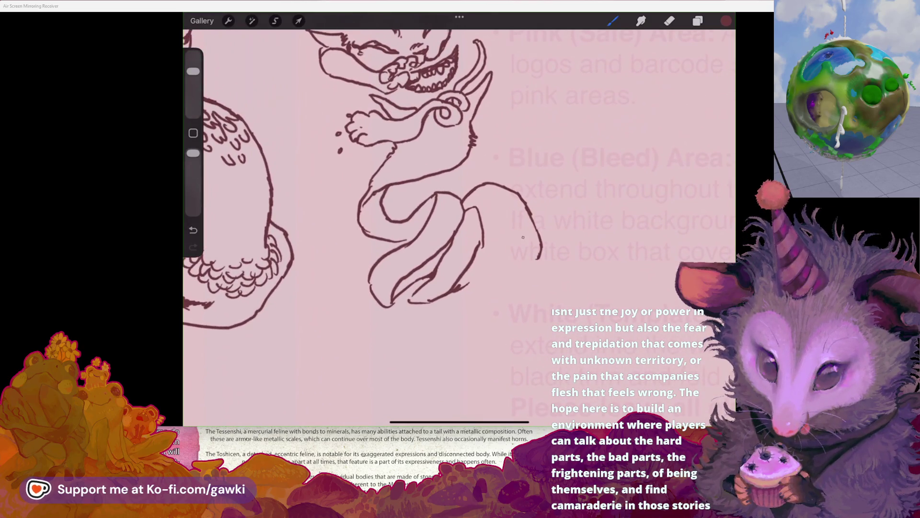
pyautogui.moveTo(518, 226); pyautogui.dragTo(523, 259)
pyautogui.scroll(-2, 459, 191)
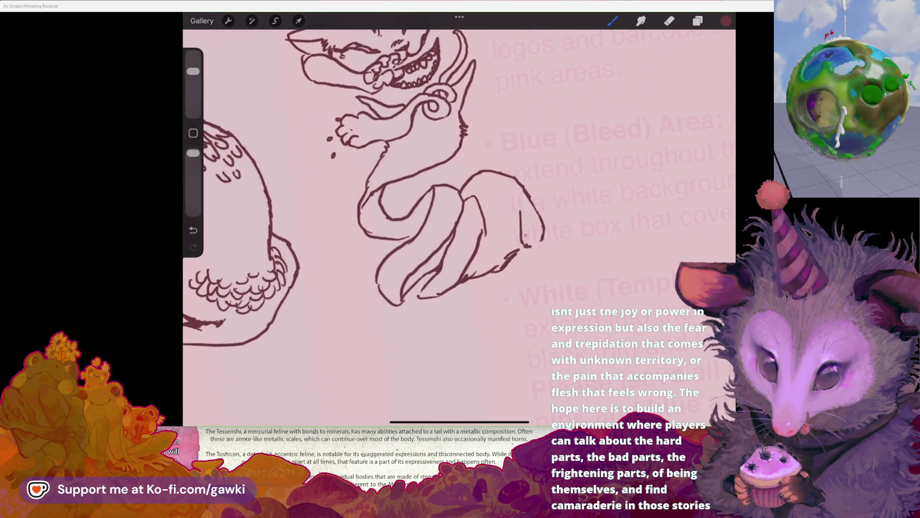
pyautogui.hotkey('ctrl', 'z')
pyautogui.moveTo(530, 246); pyautogui.dragTo(459, 280)
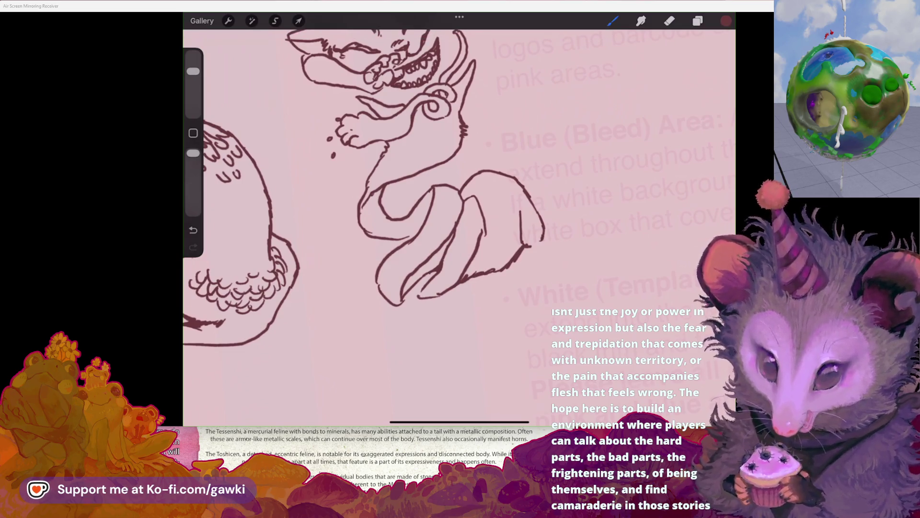
pyautogui.scroll(-3, 459, 192)
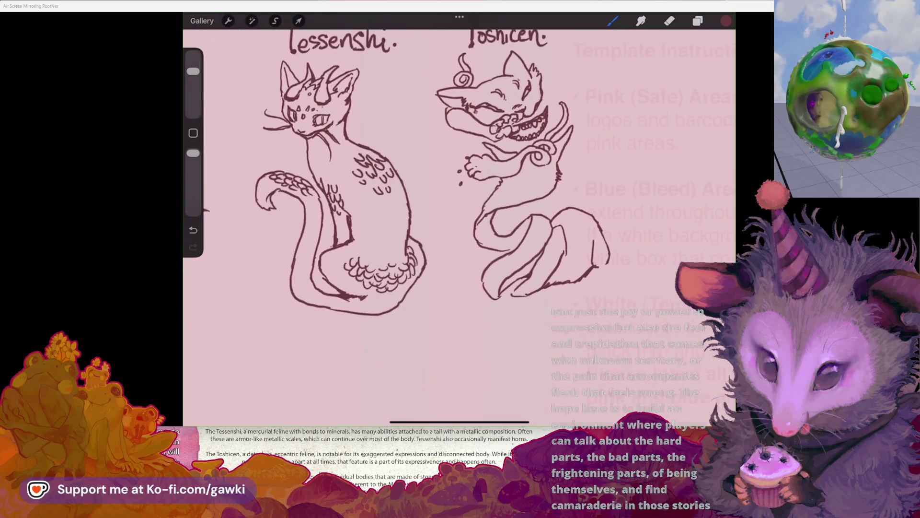
pyautogui.scroll(2, 459, 192)
# Add a fur tuft and draw the long tail curling up on Toshicen's right
pyautogui.moveTo(568, 176); pyautogui.dragTo(566, 197)
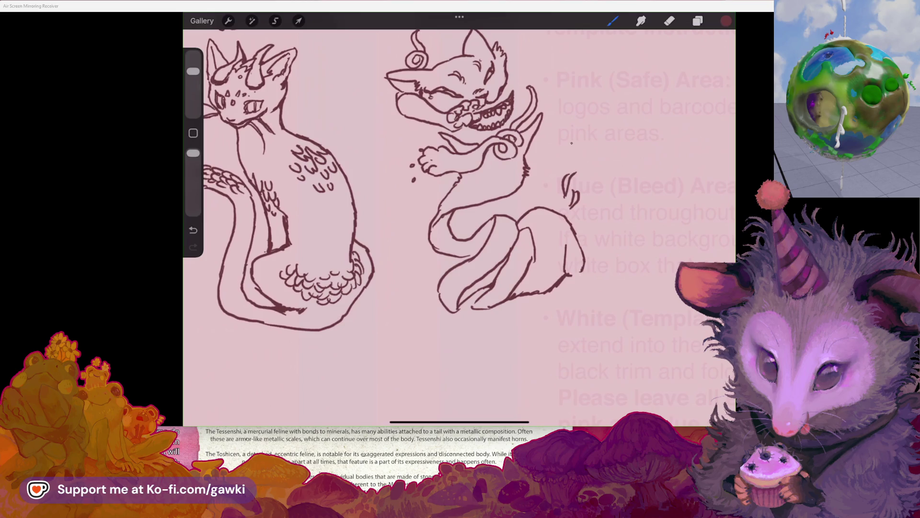
pyautogui.moveTo(575, 101)
pyautogui.mouseDown()
pyautogui.moveTo(561, 169)
pyautogui.moveTo(589, 60)
pyautogui.moveTo(537, 82)
pyautogui.moveTo(555, 63)
pyautogui.moveTo(584, 82)
pyautogui.moveTo(542, 155)
pyautogui.mouseUp()
pyautogui.hotkey('ctrl', 'z')
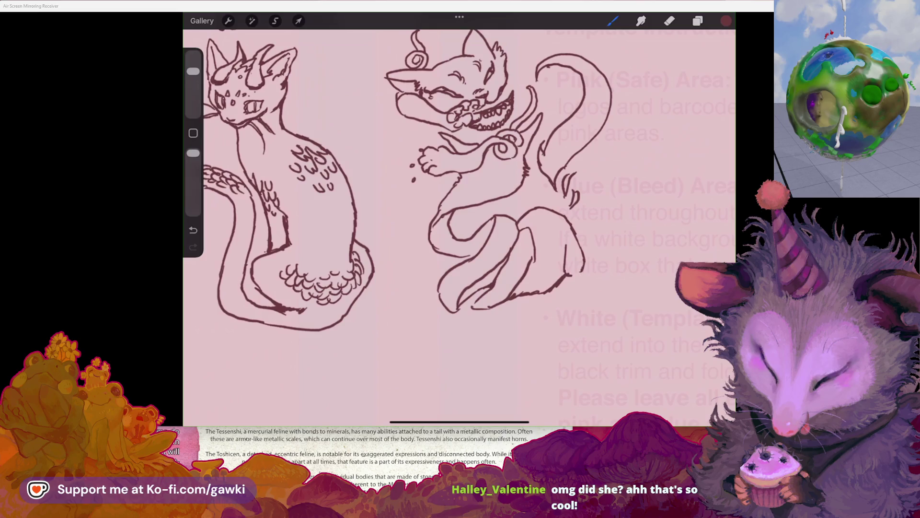
pyautogui.moveTo(574, 213); pyautogui.dragTo(579, 223)
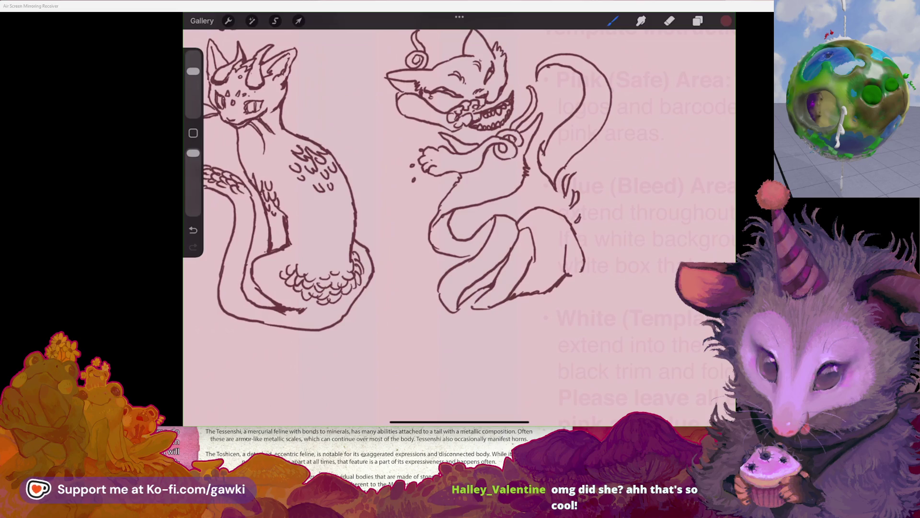
pyautogui.scroll(-3, 459, 225)
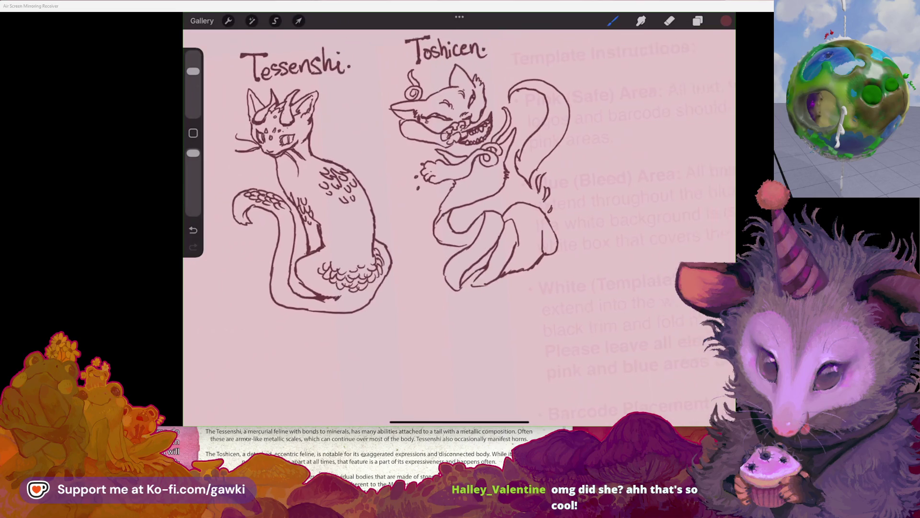
pyautogui.scroll(5, 459, 225)
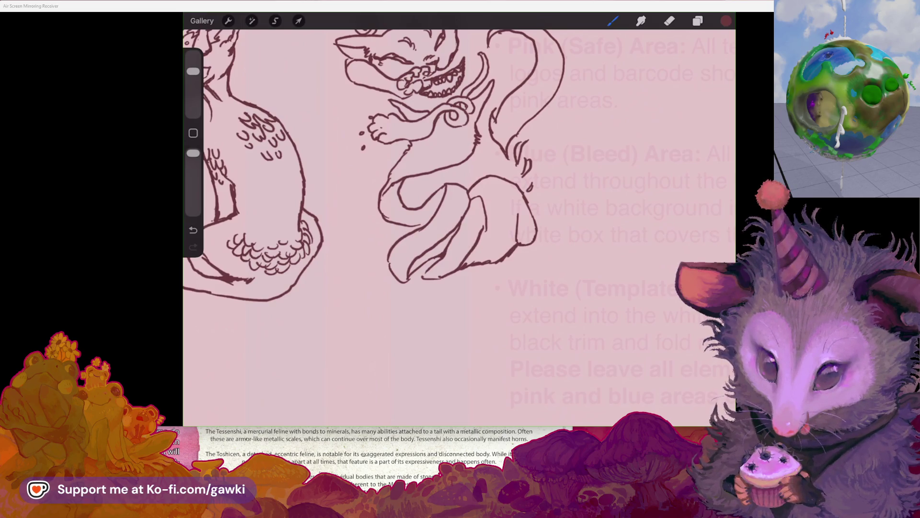
# Try short strokes under Toshicen's body, undoing them and erasing the stray lines
pyautogui.scroll(-3, 384, 163)
pyautogui.scroll(5, 431, 144)
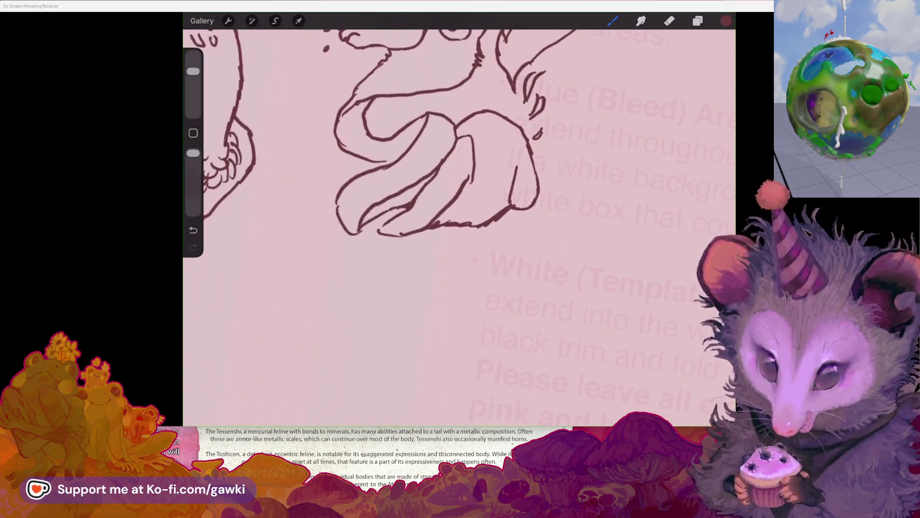
pyautogui.moveTo(509, 209); pyautogui.dragTo(489, 238)
pyautogui.hotkey('ctrl', 'z')
pyautogui.hotkey('ctrl', 'z')
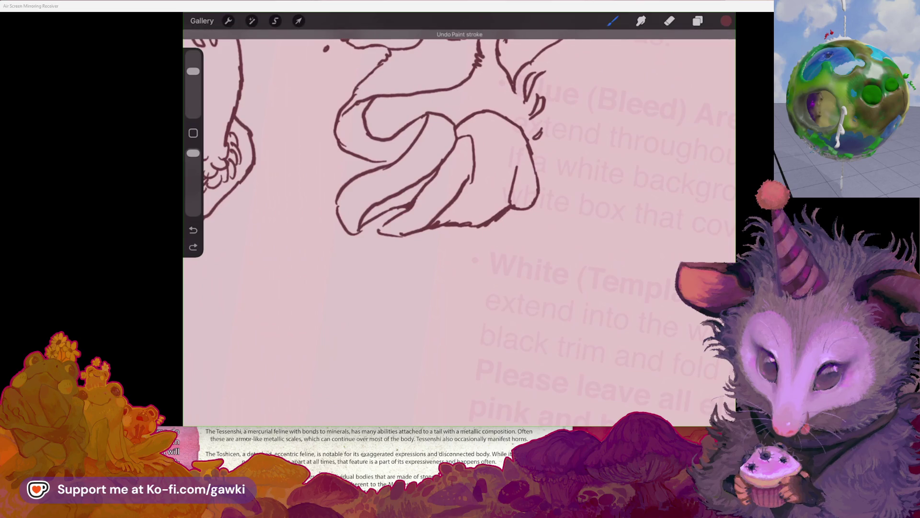
pyautogui.moveTo(489, 223)
pyautogui.mouseDown()
pyautogui.moveTo(524, 245)
pyautogui.moveTo(468, 224)
pyautogui.mouseUp()
pyautogui.hotkey('ctrl', 'z')
pyautogui.press('e')
pyautogui.click(612, 21)
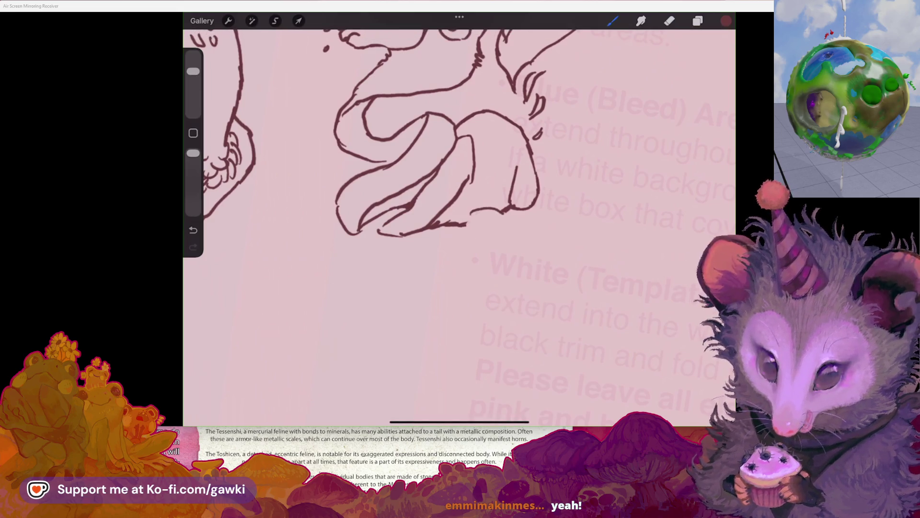
# Draw two hind paws with toe outlines peeking out below Toshicen's body
pyautogui.moveTo(467, 223)
pyautogui.mouseDown()
pyautogui.moveTo(502, 210)
pyautogui.moveTo(523, 257)
pyautogui.moveTo(477, 229)
pyautogui.moveTo(469, 235)
pyautogui.mouseUp()
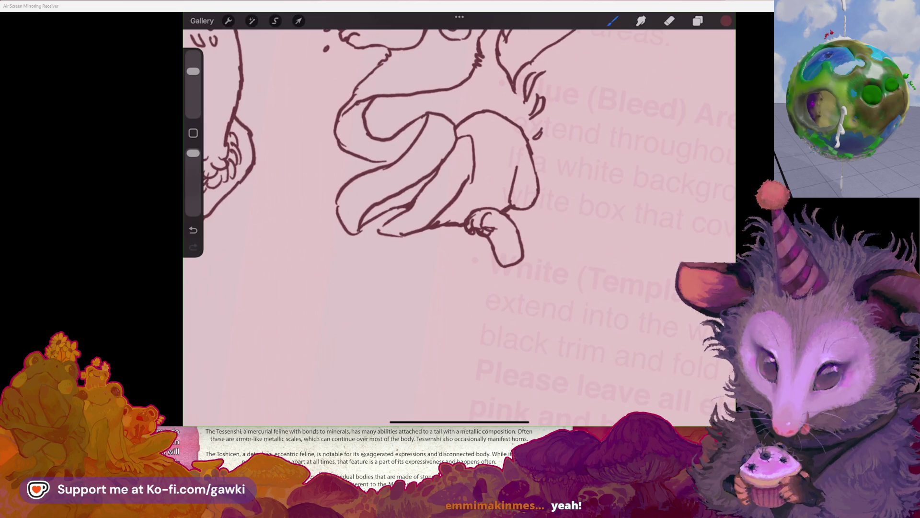
pyautogui.scroll(-5, 459, 216)
pyautogui.scroll(4, 460, 215)
pyautogui.moveTo(441, 220)
pyautogui.mouseDown()
pyautogui.moveTo(399, 224)
pyautogui.moveTo(388, 239)
pyautogui.moveTo(402, 236)
pyautogui.mouseUp()
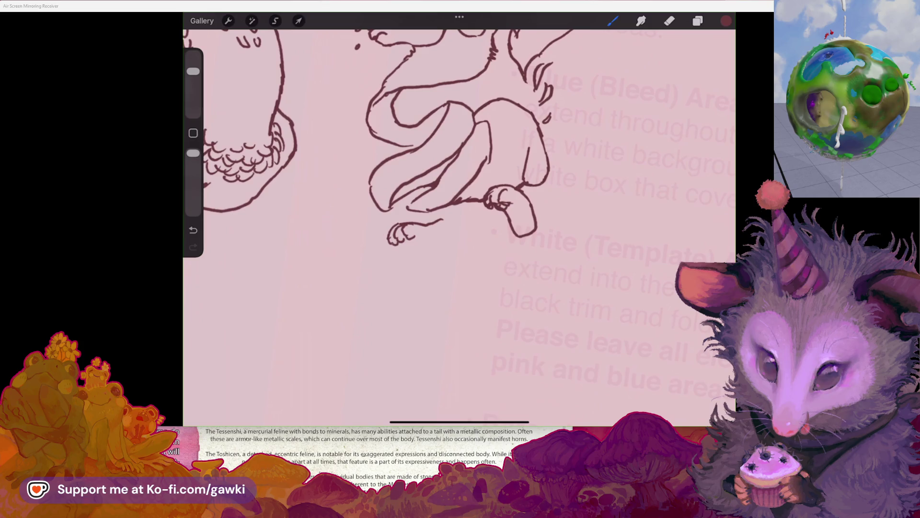
pyautogui.moveTo(400, 244); pyautogui.dragTo(465, 226)
pyautogui.scroll(-3, 393, 141)
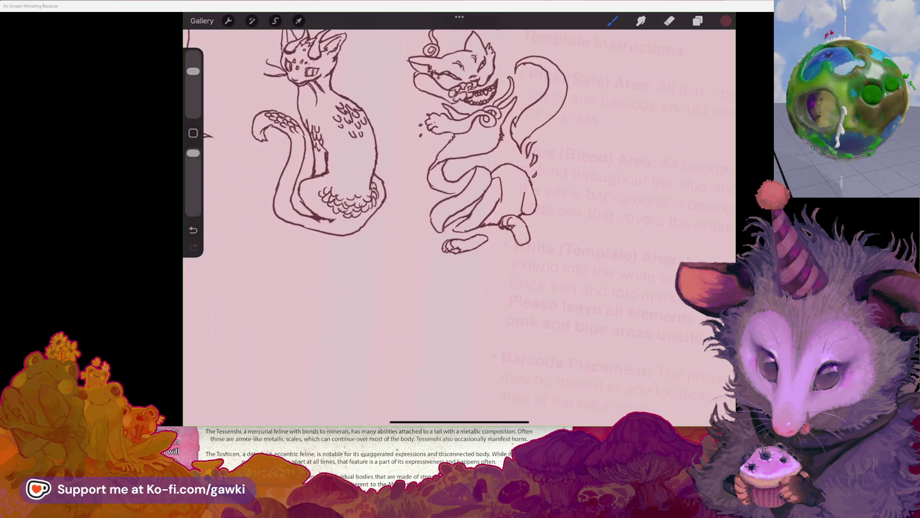
pyautogui.scroll(5, 459, 191)
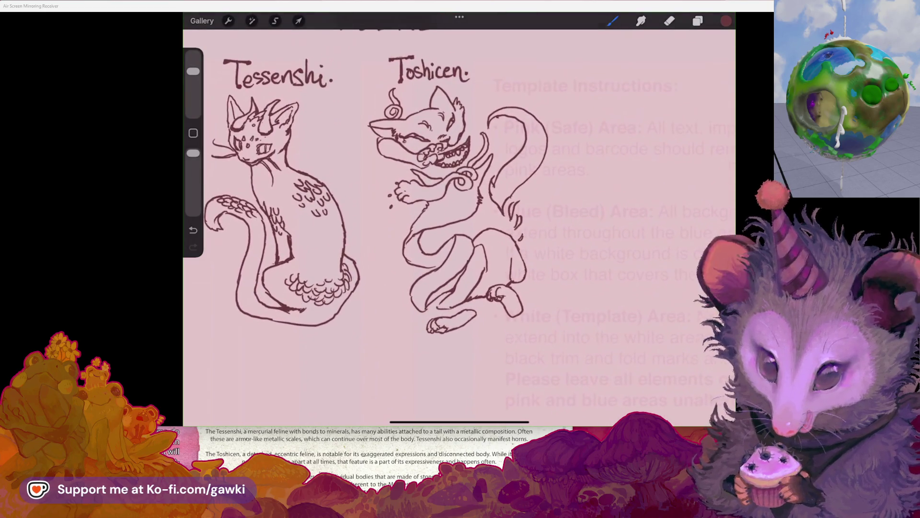
pyautogui.scroll(2, 390, 183)
pyautogui.scroll(-1, 432, 192)
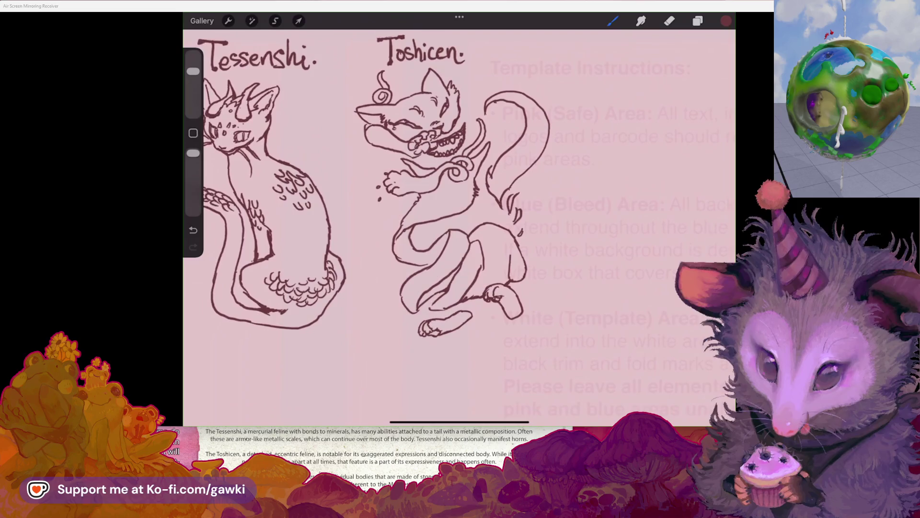
pyautogui.scroll(-1, 432, 192)
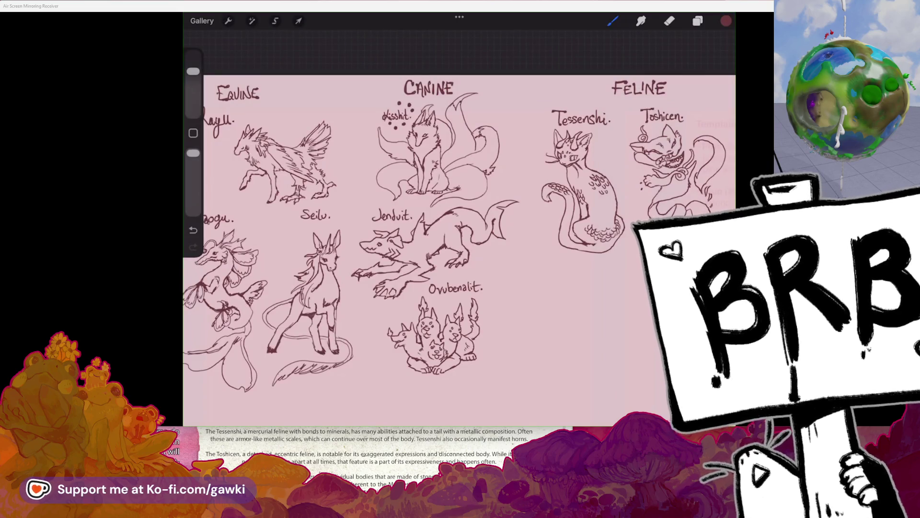
pyautogui.moveTo(490, 119)
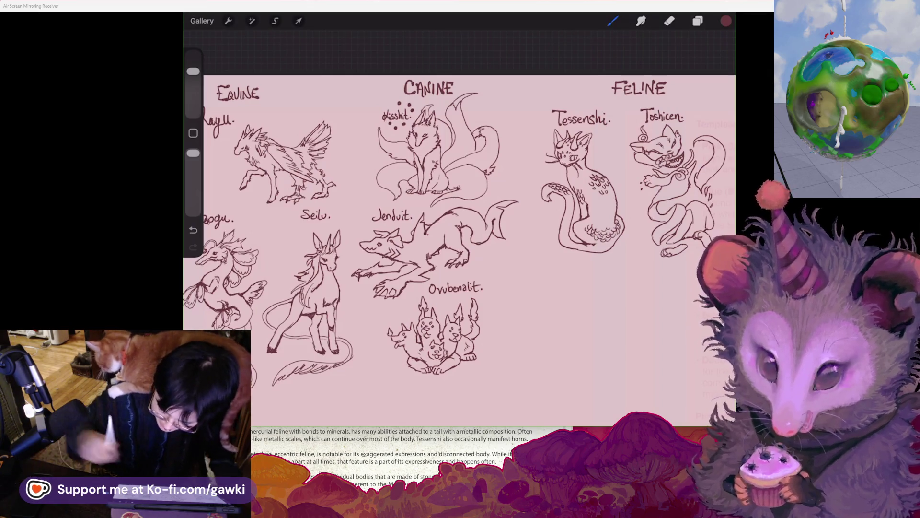
# Pan the canvas to centre the Feline column and the blank space below its cats
pyautogui.moveTo(581, 118); pyautogui.dragTo(503, 78)
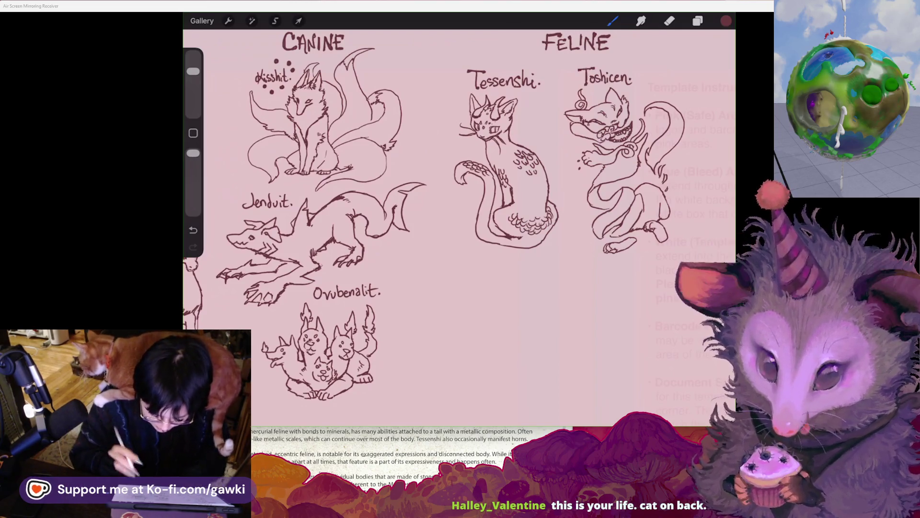
pyautogui.scroll(-2, 460, 216)
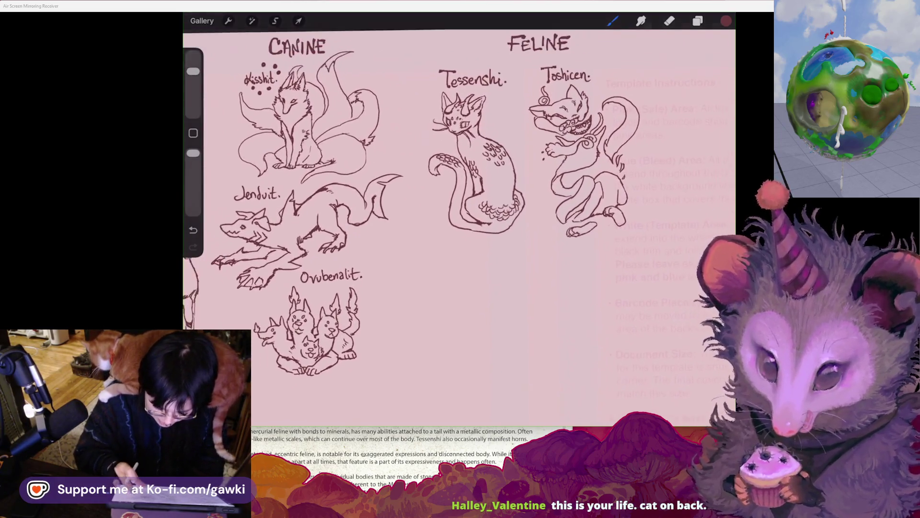
# Hand-letter 'Honshi' below Tessenshi, redrawing the badly drawn o and dotting the i
pyautogui.scroll(2, 459, 216)
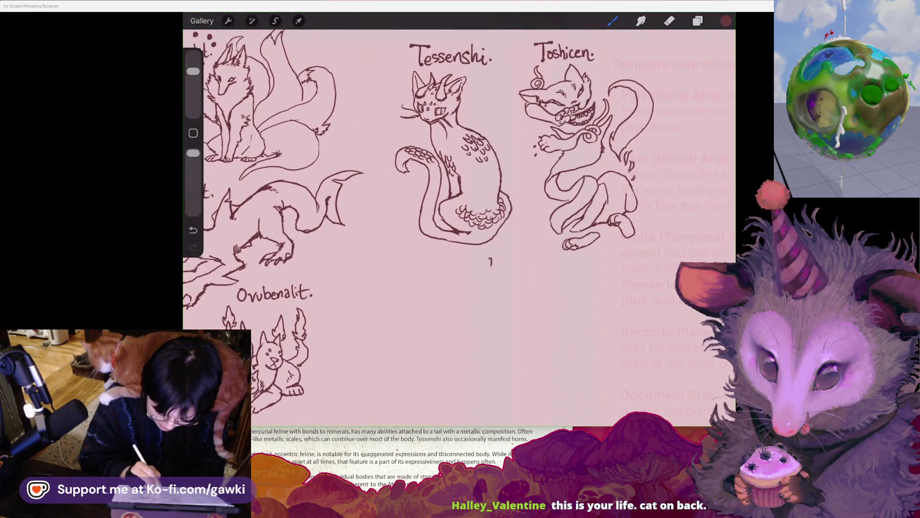
pyautogui.moveTo(498, 257); pyautogui.dragTo(497, 274)
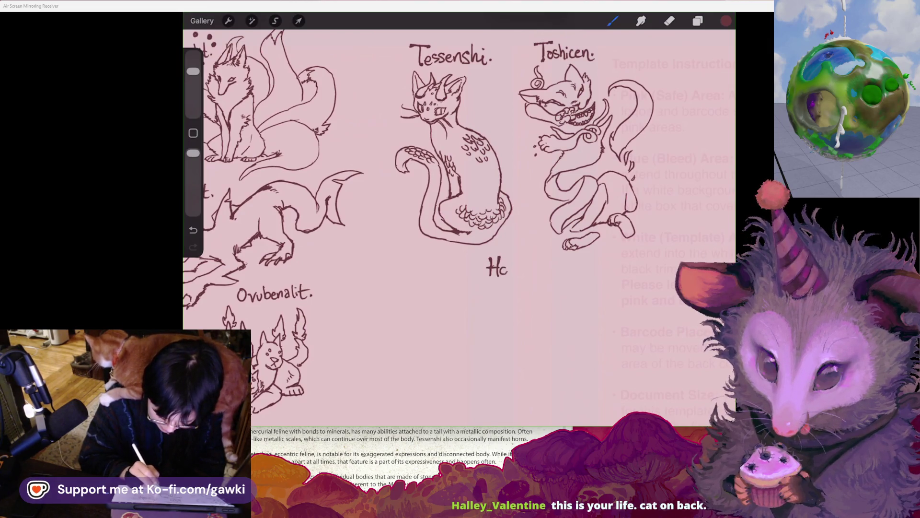
pyautogui.hotkey('ctrl', 'z')
pyautogui.moveTo(504, 267); pyautogui.dragTo(529, 274)
pyautogui.click(528, 259)
pyautogui.scroll(-3, 459, 218)
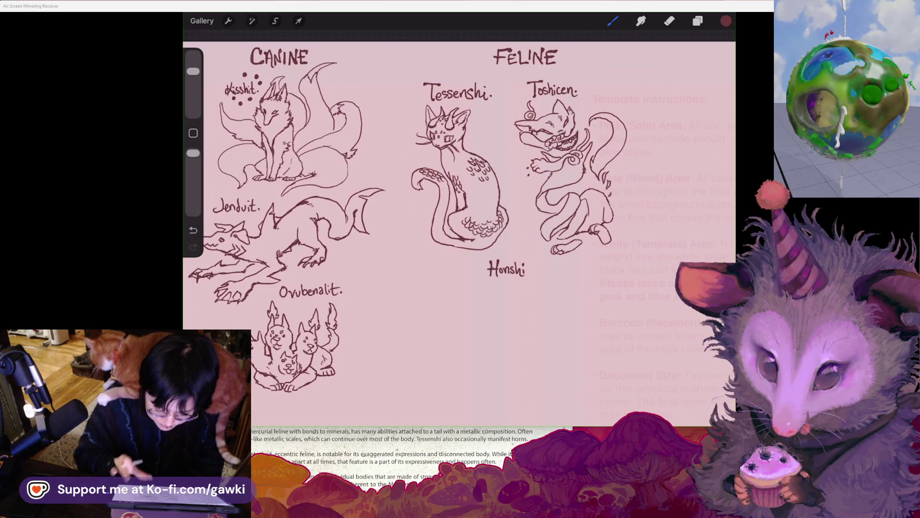
pyautogui.scroll(3, 527, 225)
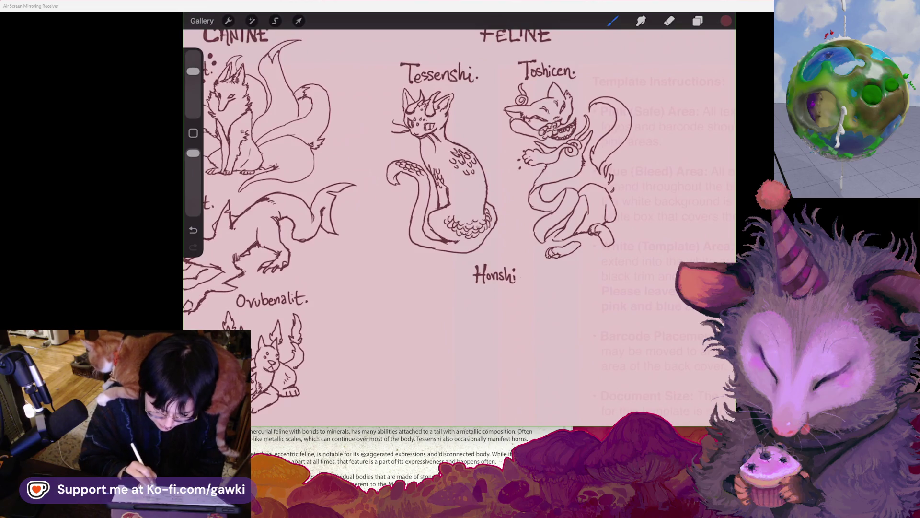
# Zoom in on the empty area under Honshi and start the cat head outline
pyautogui.scroll(1, 459, 218)
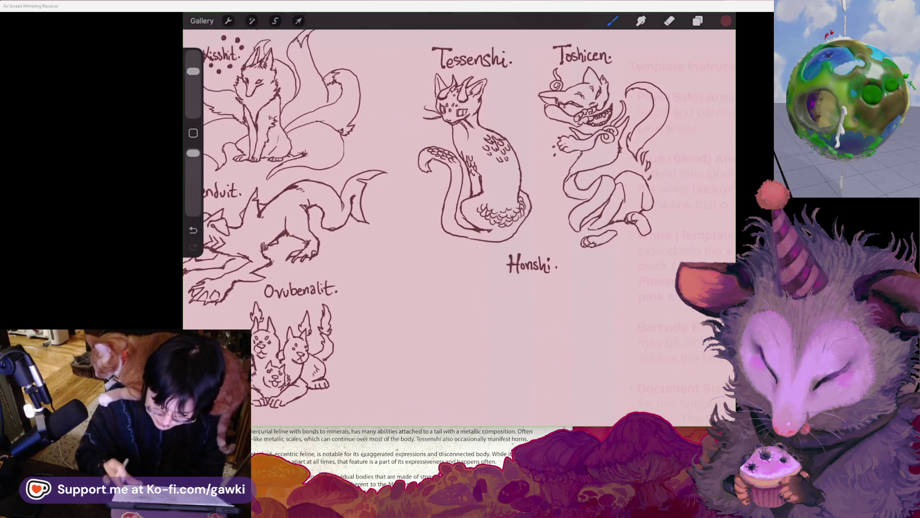
pyautogui.hscroll(1, 459, 218)
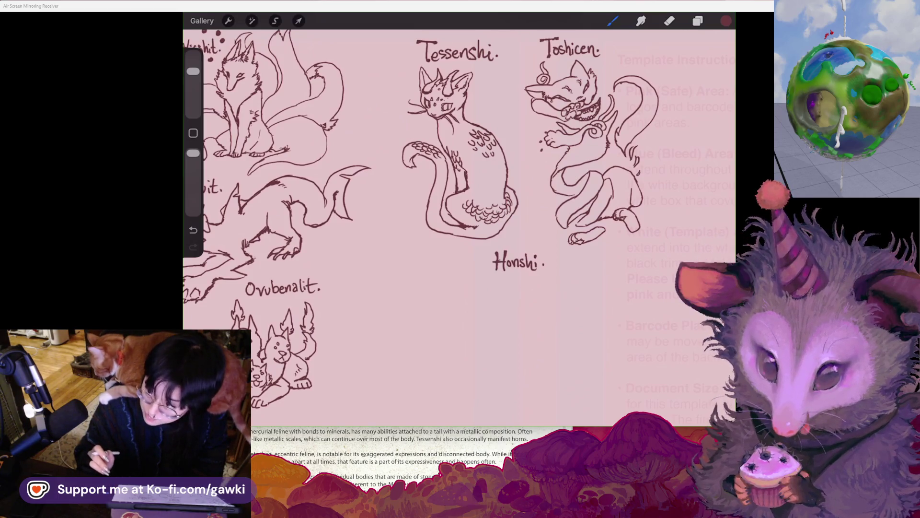
pyautogui.hscroll(-1, 460, 192)
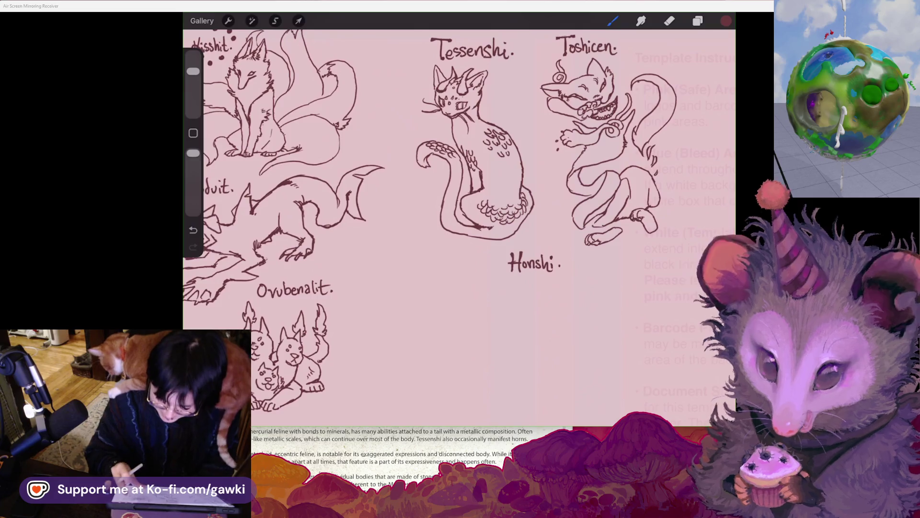
pyautogui.scroll(3, 460, 191)
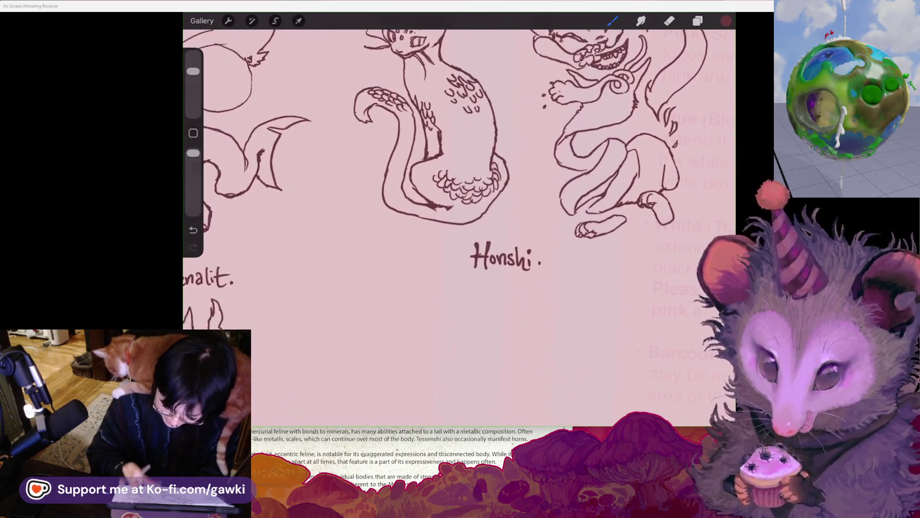
pyautogui.scroll(-3, 460, 192)
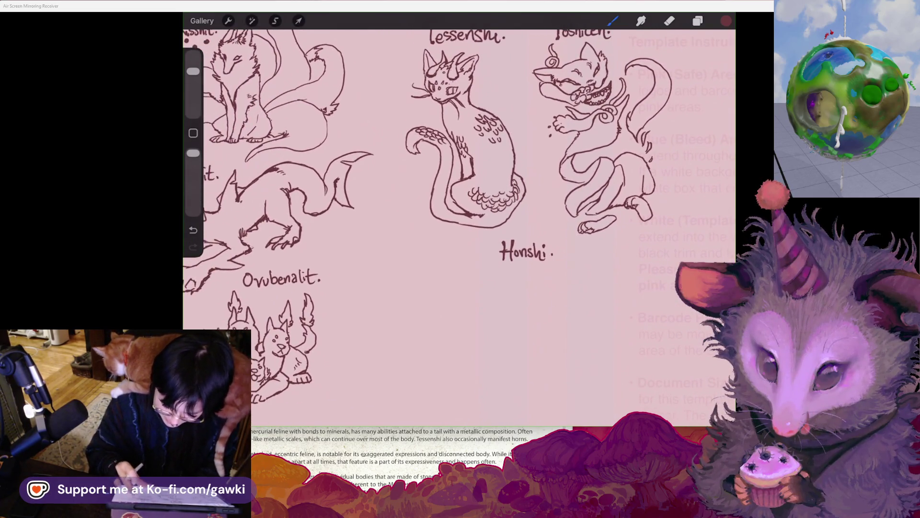
pyautogui.scroll(-1, 460, 211)
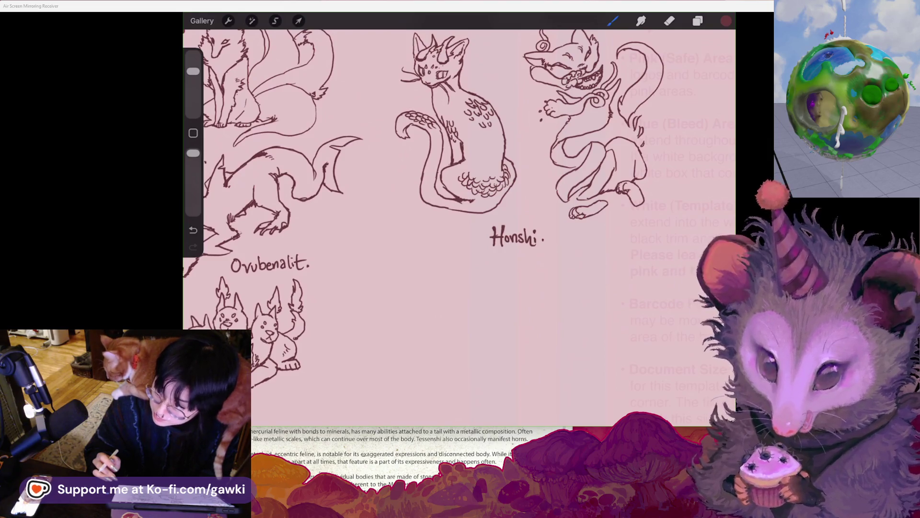
pyautogui.scroll(-2, 459, 215)
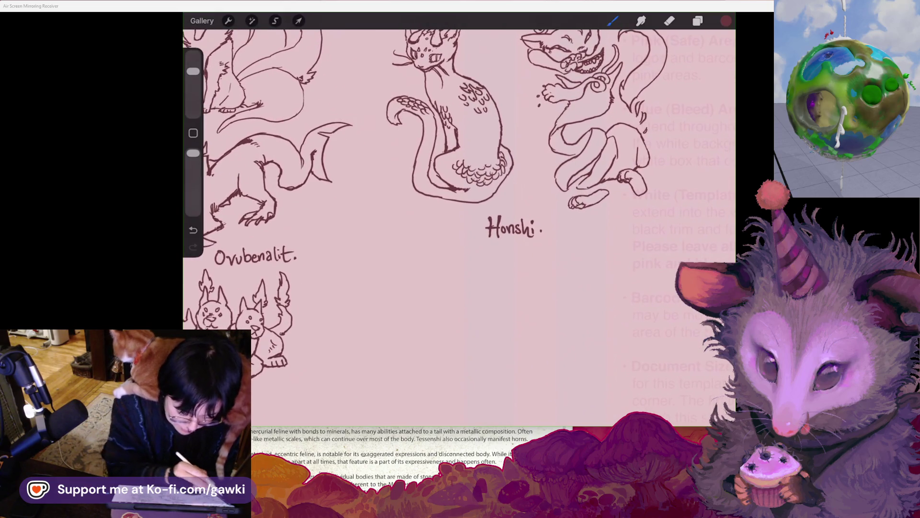
pyautogui.scroll(-1, 459, 216)
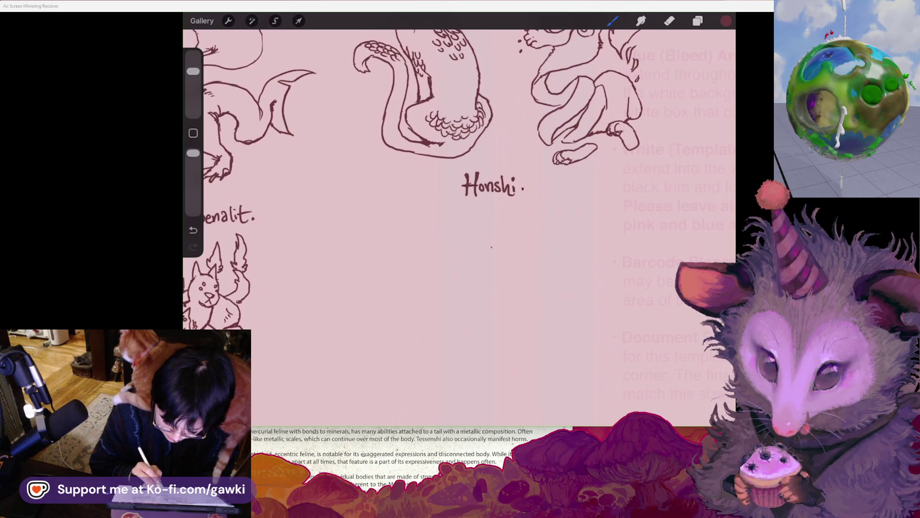
pyautogui.moveTo(427, 196)
pyautogui.mouseDown()
pyautogui.moveTo(434, 218)
pyautogui.moveTo(348, 224)
pyautogui.moveTo(342, 236)
pyautogui.moveTo(372, 254)
pyautogui.moveTo(363, 266)
pyautogui.mouseUp()
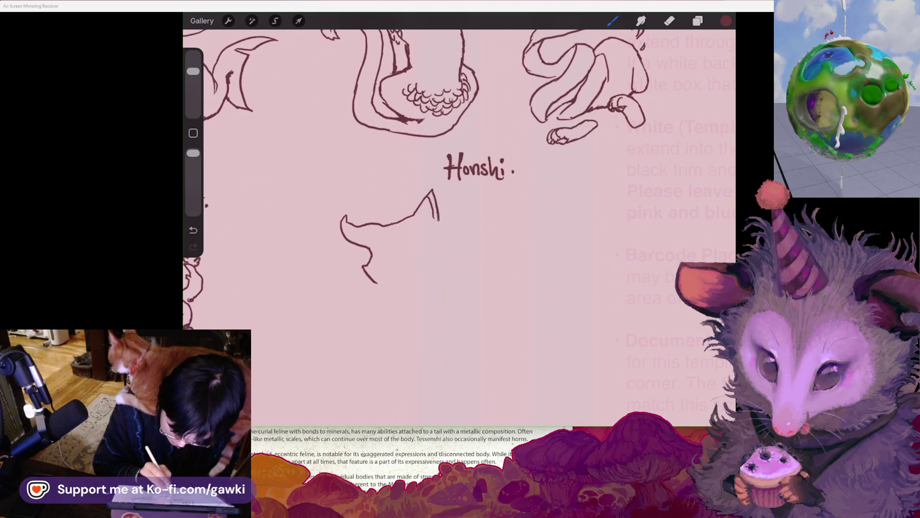
# Extend the right ear outline and add an arc atop the curved second shape
pyautogui.moveTo(457, 225); pyautogui.dragTo(459, 253)
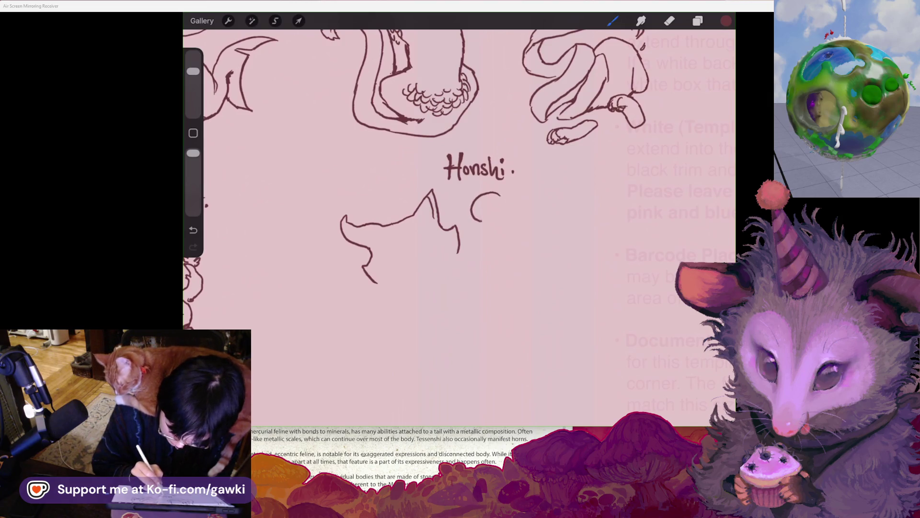
pyautogui.moveTo(488, 212); pyautogui.dragTo(490, 220)
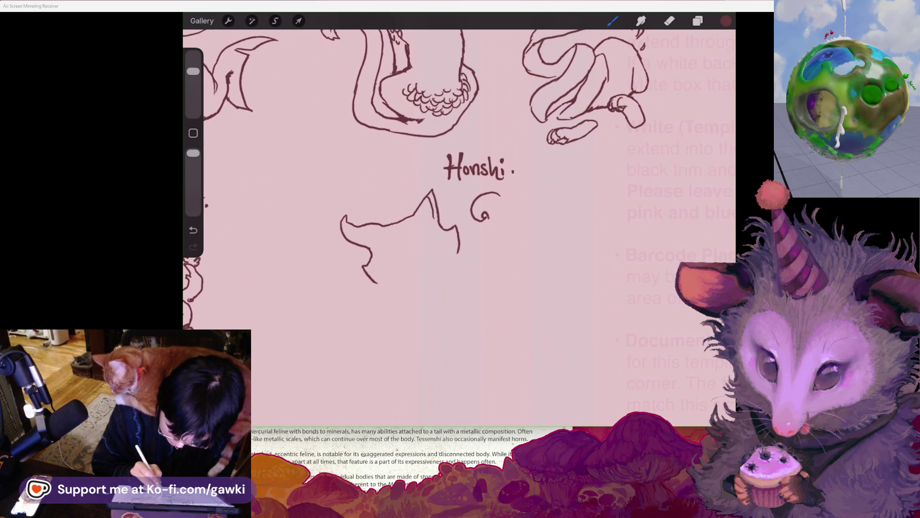
pyautogui.hotkey('ctrl', 'z')
pyautogui.hotkey('ctrl', 'z')
pyautogui.moveTo(498, 193)
pyautogui.mouseDown()
pyautogui.moveTo(476, 195)
pyautogui.moveTo(471, 218)
pyautogui.moveTo(489, 223)
pyautogui.mouseUp()
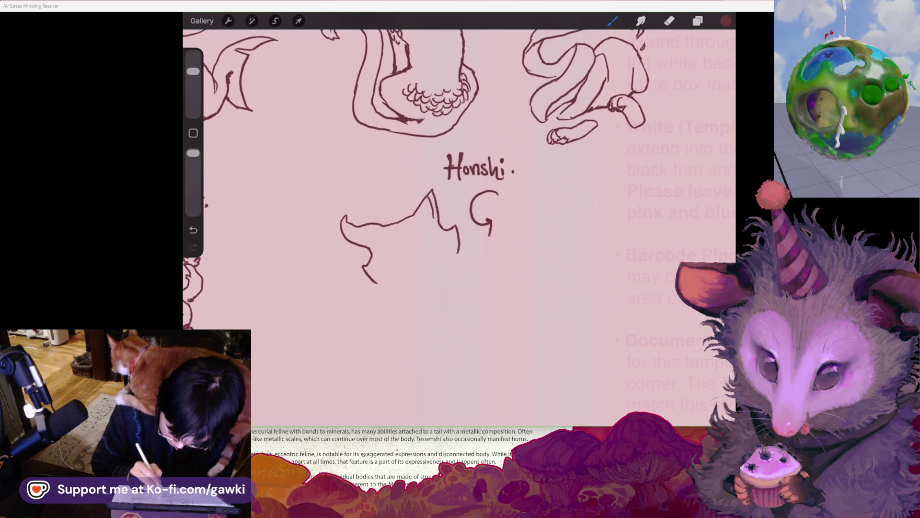
pyautogui.moveTo(482, 248); pyautogui.dragTo(501, 257)
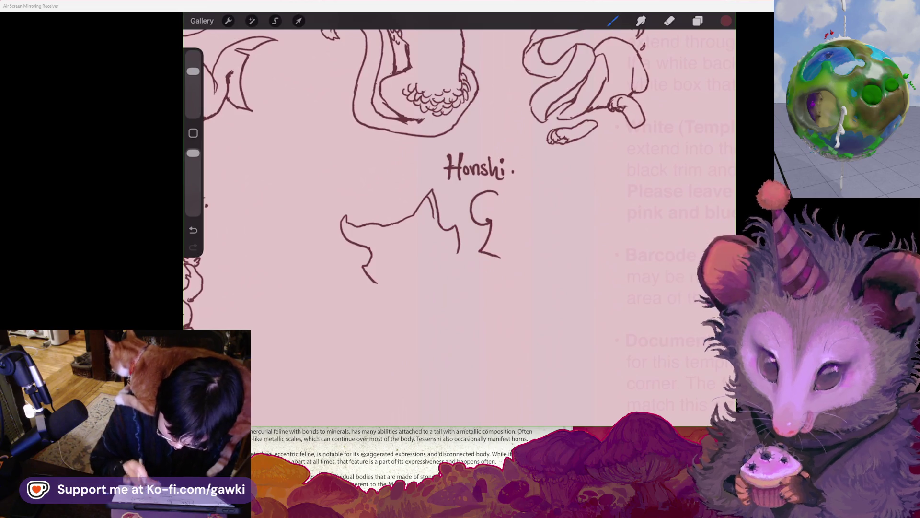
# Erase a leftover mark and extend the hooked curve's top line to the right
pyautogui.scroll(2, 459, 225)
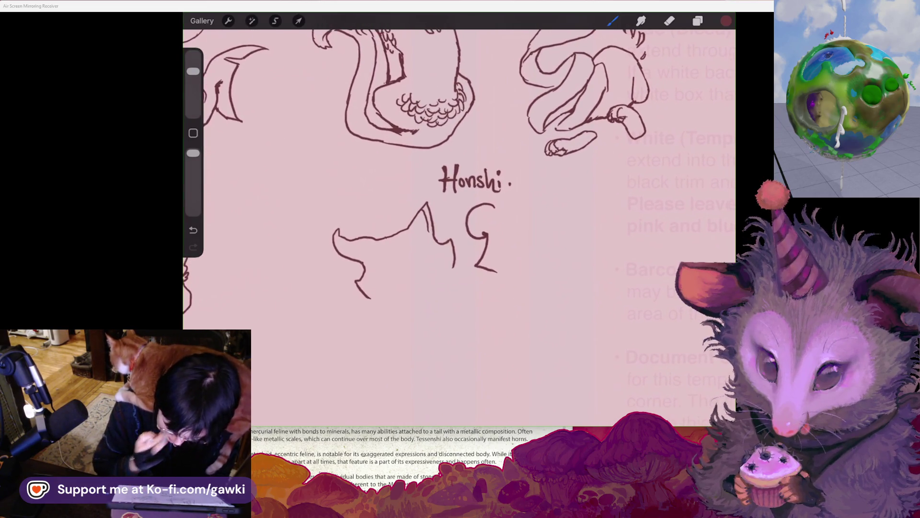
pyautogui.scroll(1, 459, 225)
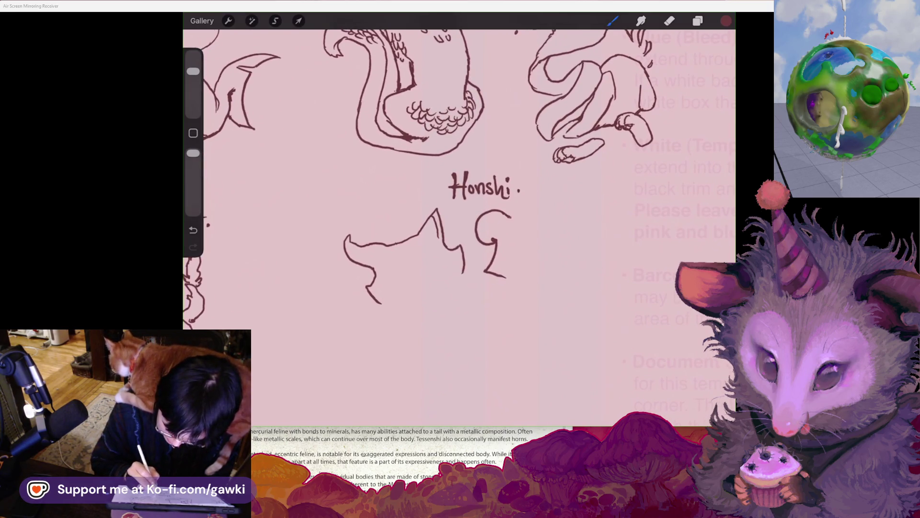
pyautogui.hotkey('ctrl', 'z')
pyautogui.press('e')
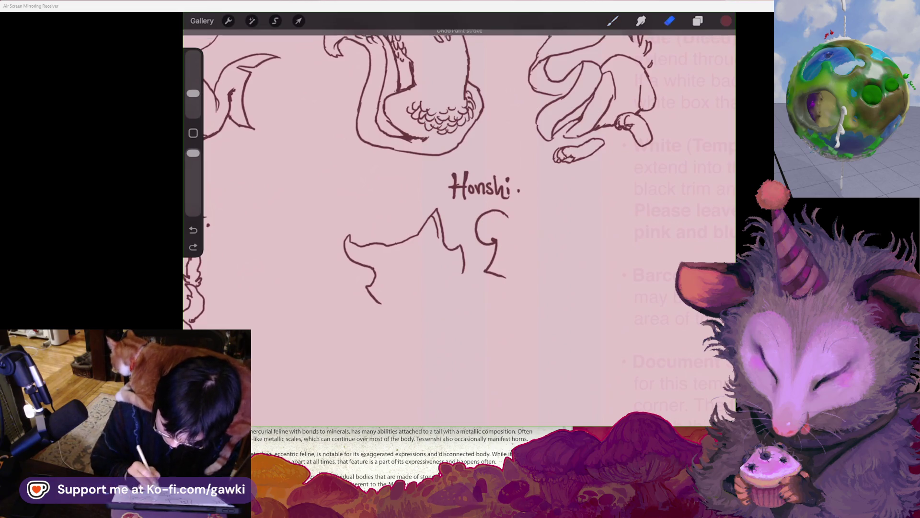
pyautogui.click(508, 217)
pyautogui.moveTo(502, 211); pyautogui.dragTo(551, 227)
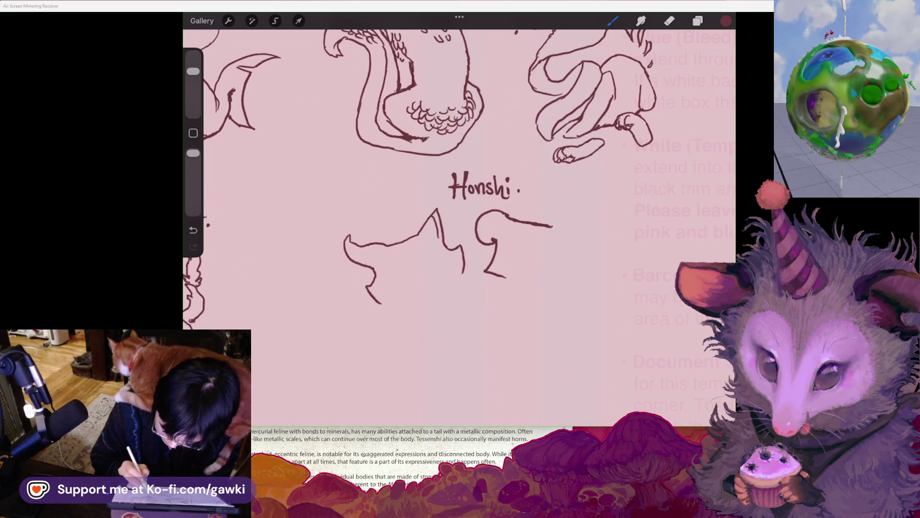
pyautogui.moveTo(552, 227)
pyautogui.mouseDown()
pyautogui.moveTo(565, 223)
pyautogui.moveTo(586, 256)
pyautogui.mouseUp()
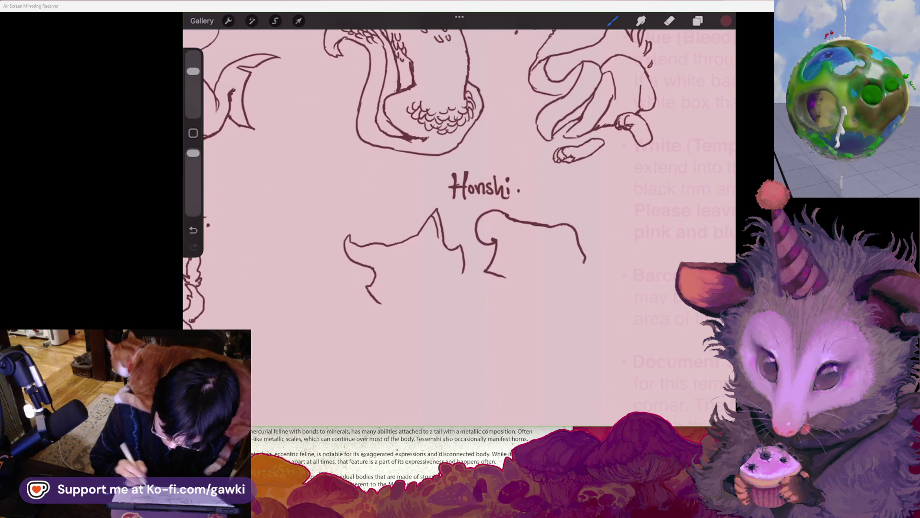
pyautogui.hotkey('ctrl', 'z')
pyautogui.scroll(-2, 459, 191)
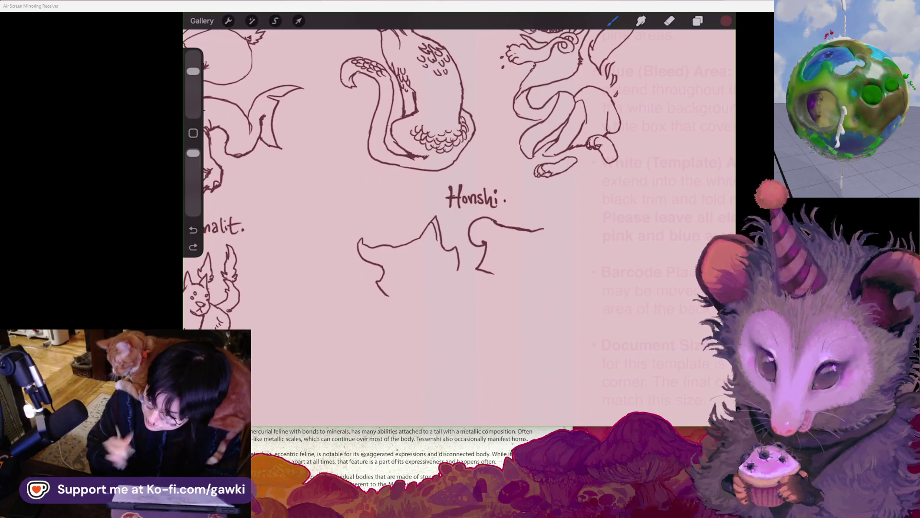
# Erase a small scribble and draw a new curve between the two head shapes
pyautogui.hscroll(2, 459, 225)
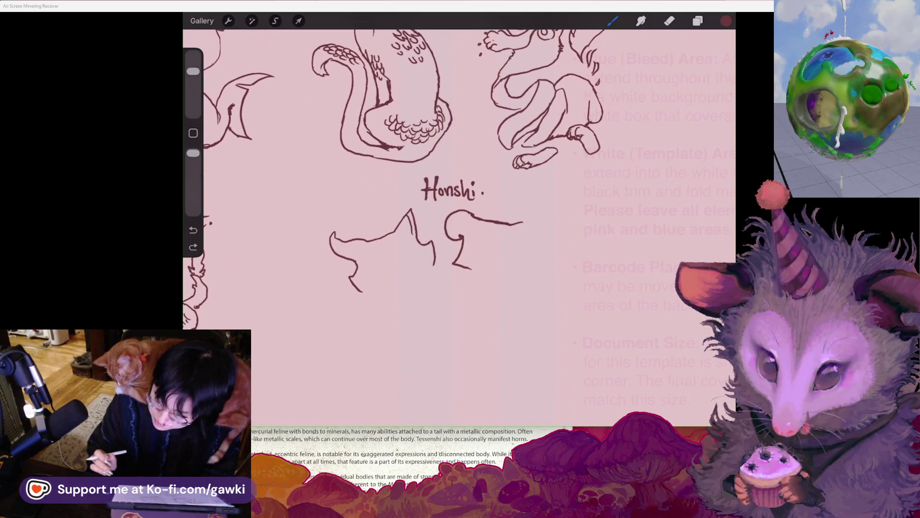
pyautogui.hscroll(-3, 459, 225)
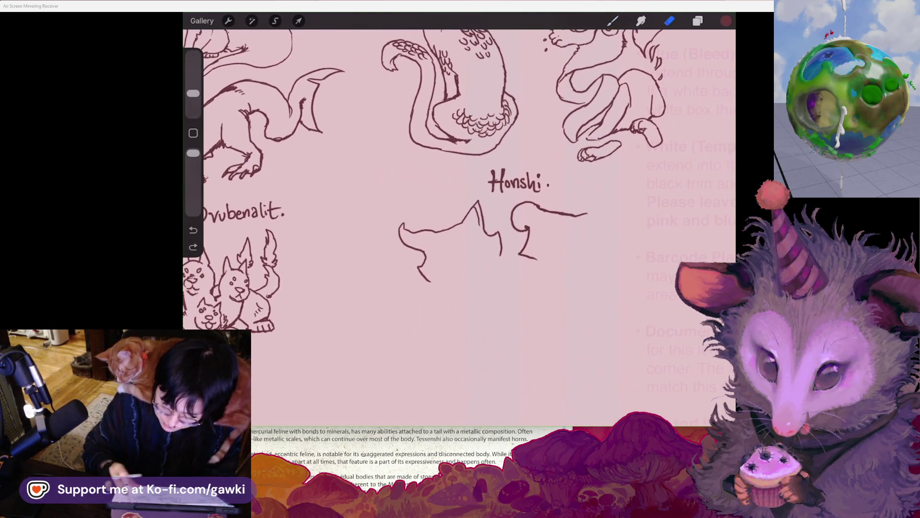
pyautogui.moveTo(535, 210)
pyautogui.mouseDown()
pyautogui.moveTo(563, 202)
pyautogui.moveTo(515, 206)
pyautogui.moveTo(527, 259)
pyautogui.mouseUp()
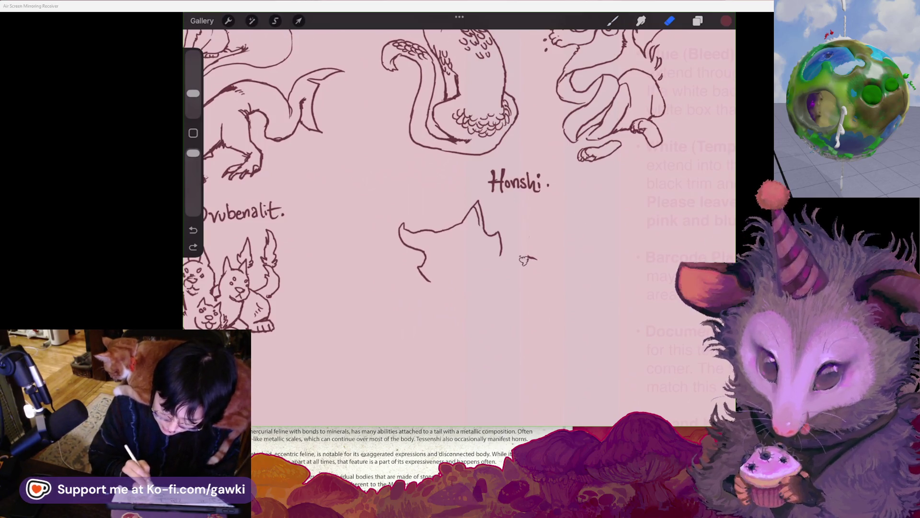
pyautogui.hotkey('ctrl', 'z')
pyautogui.scroll(1, 459, 226)
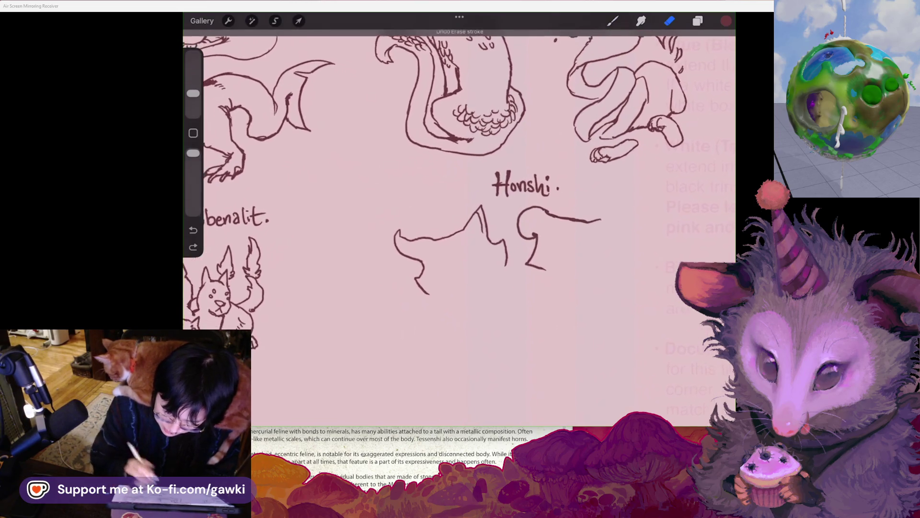
pyautogui.moveTo(481, 238)
pyautogui.mouseDown()
pyautogui.moveTo(494, 244)
pyautogui.moveTo(470, 221)
pyautogui.moveTo(489, 205)
pyautogui.mouseUp()
pyautogui.click(612, 20)
pyautogui.hotkey('ctrl', 'z')
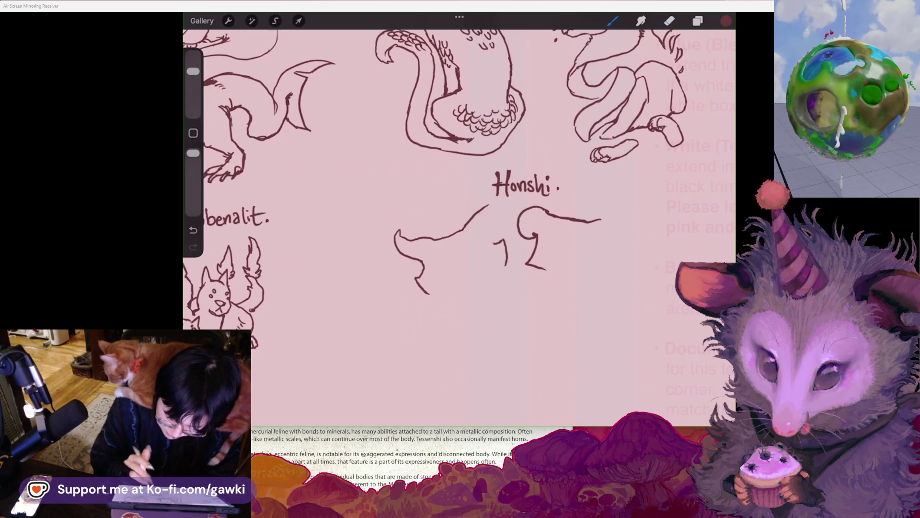
pyautogui.moveTo(505, 207)
pyautogui.mouseDown()
pyautogui.moveTo(486, 225)
pyautogui.moveTo(494, 242)
pyautogui.mouseUp()
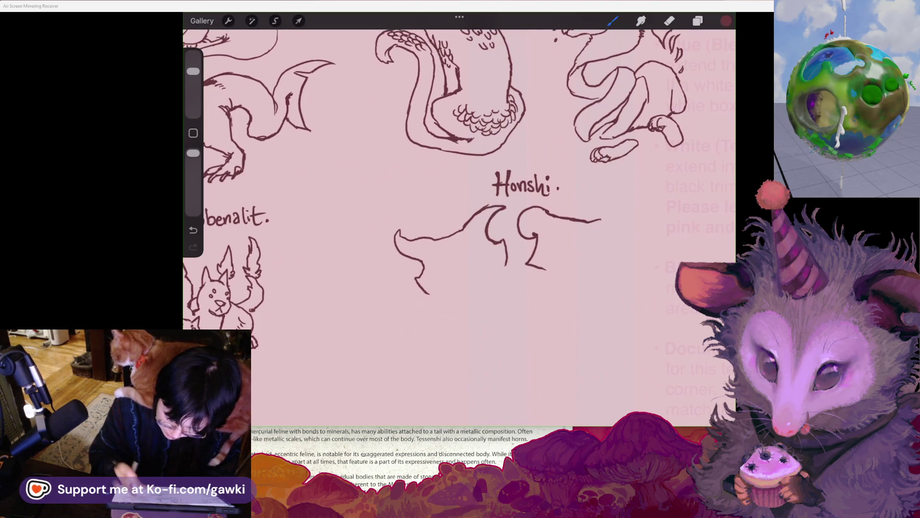
# Erase the stray marks near the head and the left head's old outline
pyautogui.moveTo(525, 184)
pyautogui.mouseDown()
pyautogui.moveTo(493, 179)
pyautogui.moveTo(509, 173)
pyautogui.mouseUp()
pyautogui.click(669, 21)
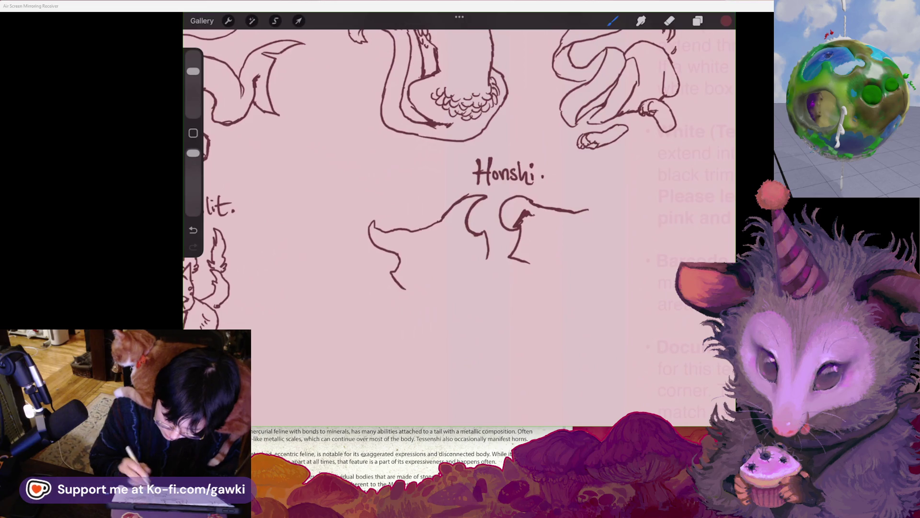
pyautogui.moveTo(460, 216); pyautogui.dragTo(431, 222)
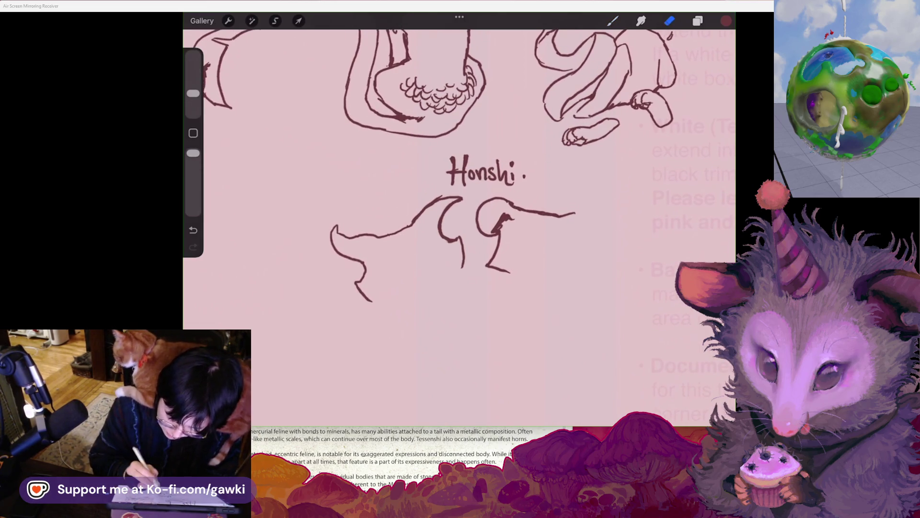
pyautogui.moveTo(498, 225); pyautogui.dragTo(504, 234)
pyautogui.moveTo(488, 267); pyautogui.dragTo(513, 277)
pyautogui.click(613, 21)
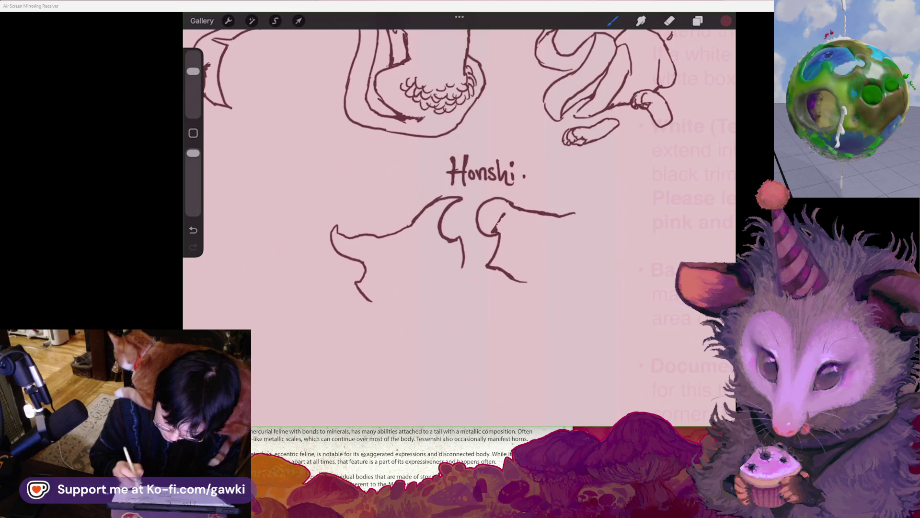
pyautogui.moveTo(460, 215); pyautogui.dragTo(492, 209)
pyautogui.click(670, 21)
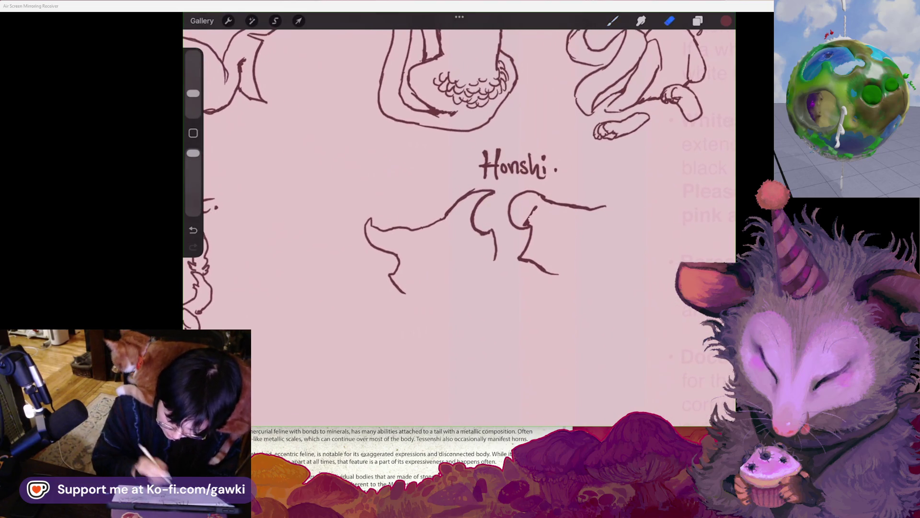
pyautogui.moveTo(365, 223)
pyautogui.mouseDown()
pyautogui.moveTo(372, 244)
pyautogui.moveTo(407, 223)
pyautogui.moveTo(397, 262)
pyautogui.mouseUp()
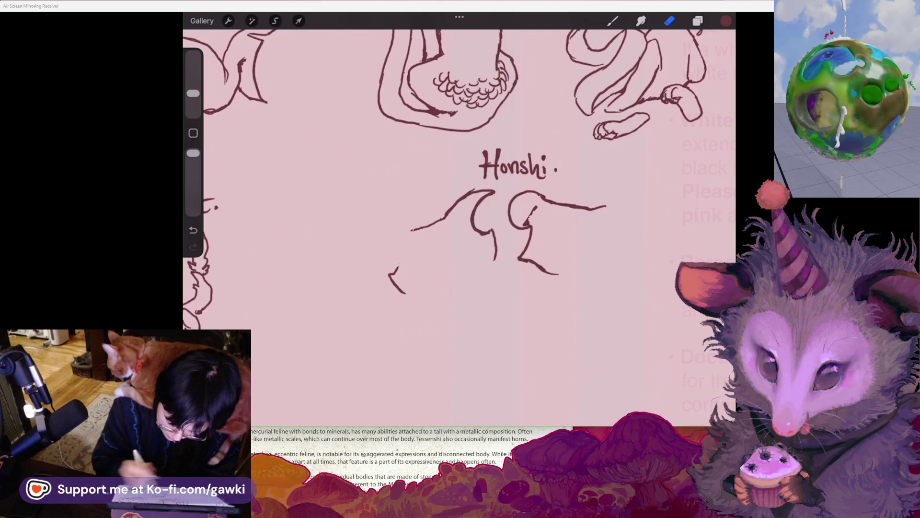
# Redraw the left head's neck line ending in a hook, then enlarge the eraser
pyautogui.click(612, 20)
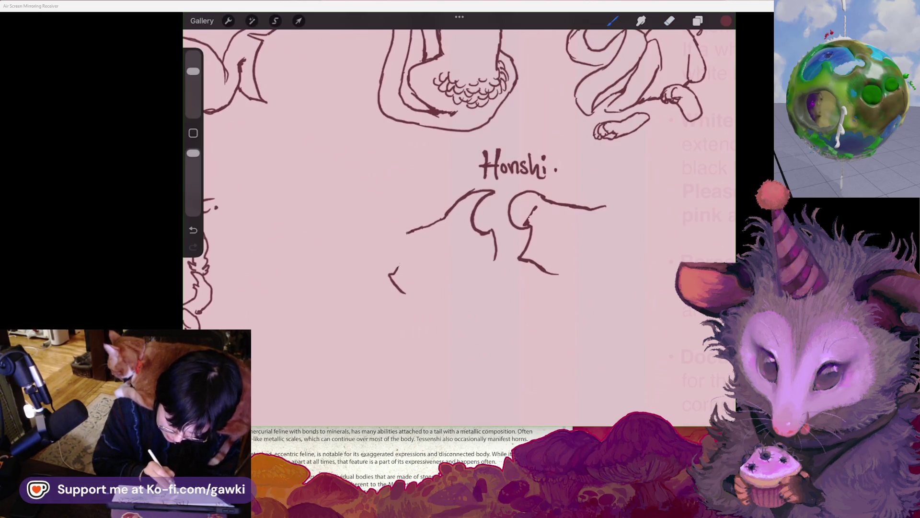
pyautogui.hotkey('ctrl', 'z')
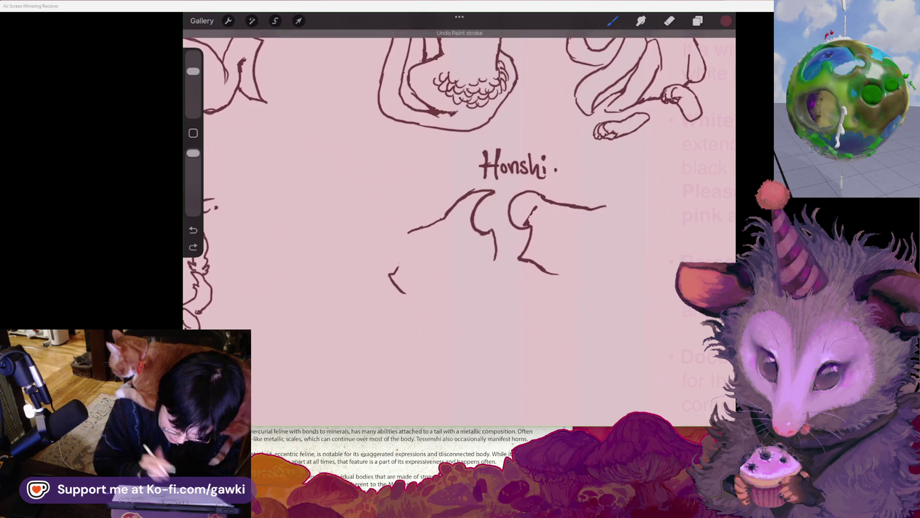
pyautogui.moveTo(407, 233)
pyautogui.mouseDown()
pyautogui.moveTo(370, 233)
pyautogui.moveTo(353, 246)
pyautogui.moveTo(397, 251)
pyautogui.mouseUp()
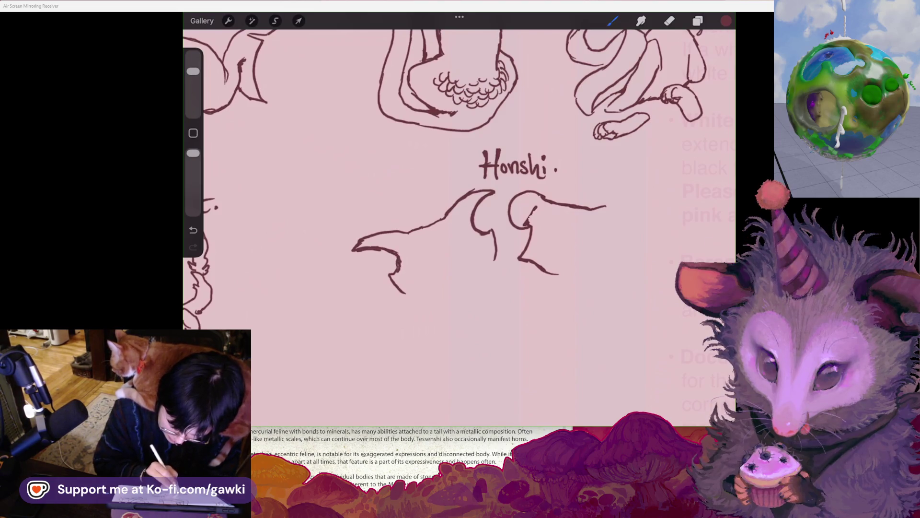
pyautogui.scroll(-3, 459, 191)
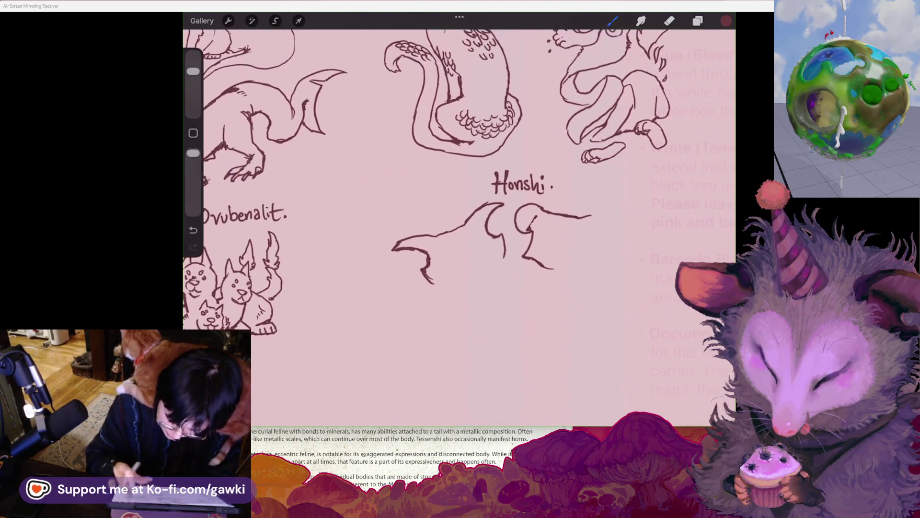
pyautogui.click(668, 21)
pyautogui.moveTo(193, 93); pyautogui.dragTo(193, 71)
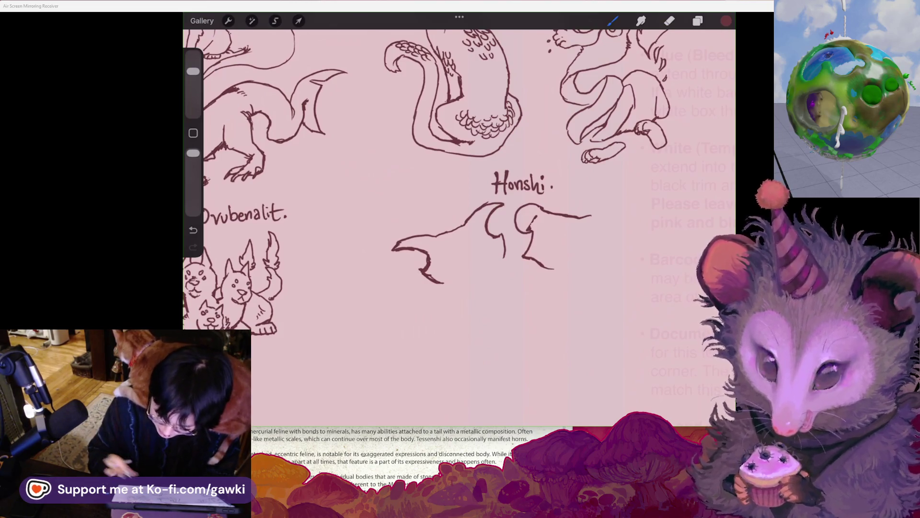
# Clean up beside the right horn and close the left head's lower outline
pyautogui.scroll(2, 460, 191)
pyautogui.click(669, 21)
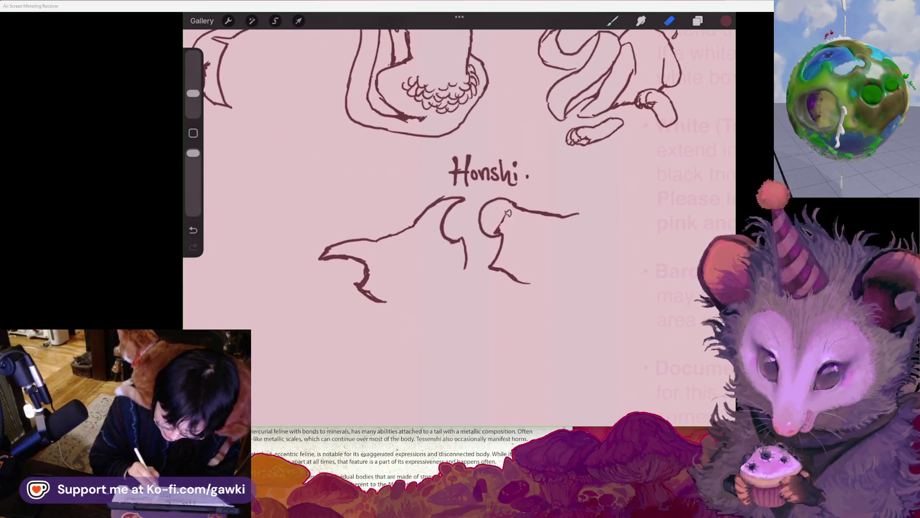
pyautogui.moveTo(493, 224); pyautogui.dragTo(501, 233)
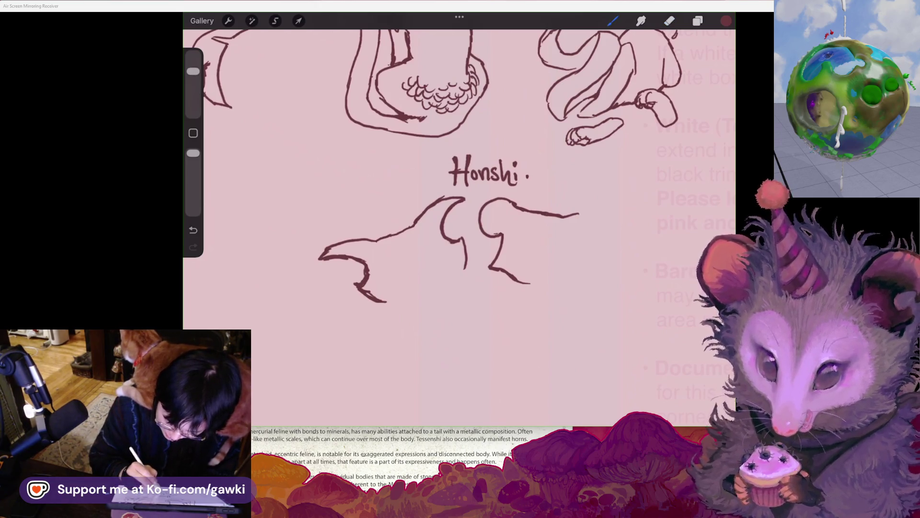
pyautogui.moveTo(509, 213); pyautogui.dragTo(501, 230)
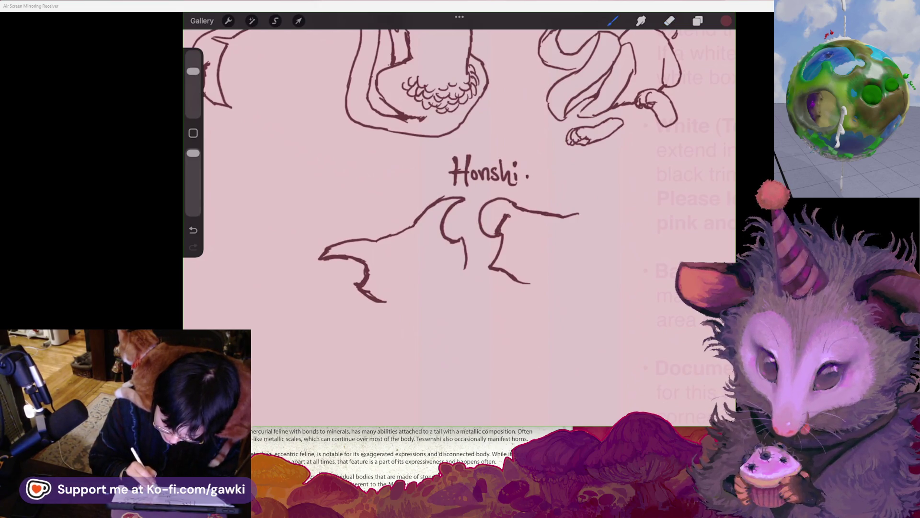
pyautogui.scroll(-2, 460, 216)
pyautogui.scroll(1, 459, 216)
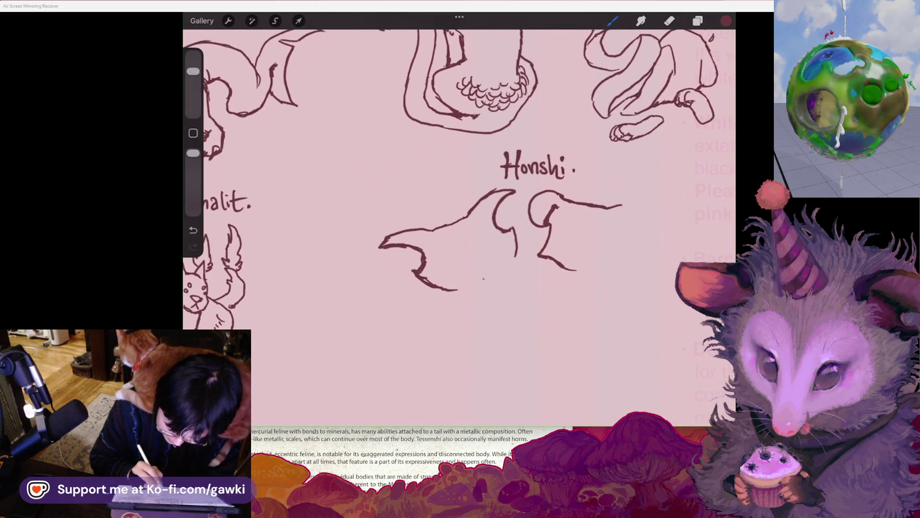
pyautogui.moveTo(458, 290); pyautogui.dragTo(515, 257)
# Draw two round eyes inside the left head, undoing a trial mouth stroke
pyautogui.moveTo(434, 266)
pyautogui.mouseDown()
pyautogui.moveTo(443, 259)
pyautogui.moveTo(464, 274)
pyautogui.mouseUp()
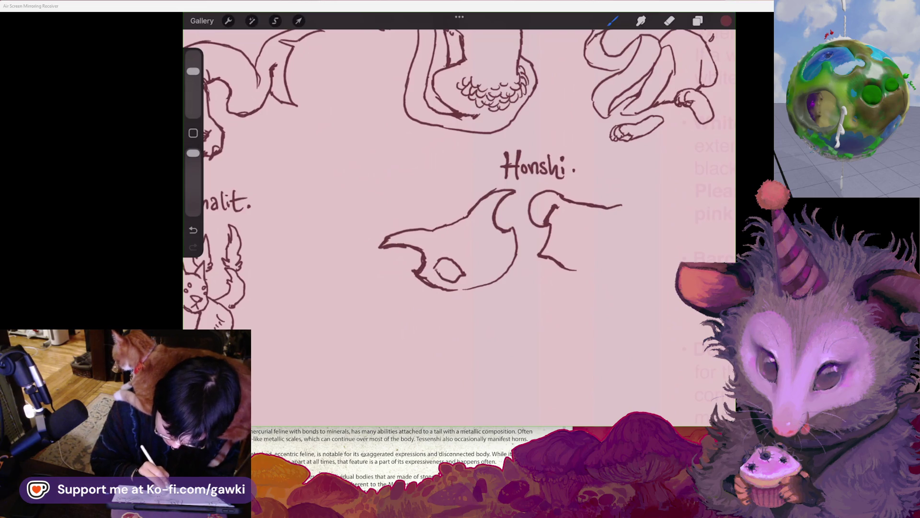
pyautogui.click(499, 237)
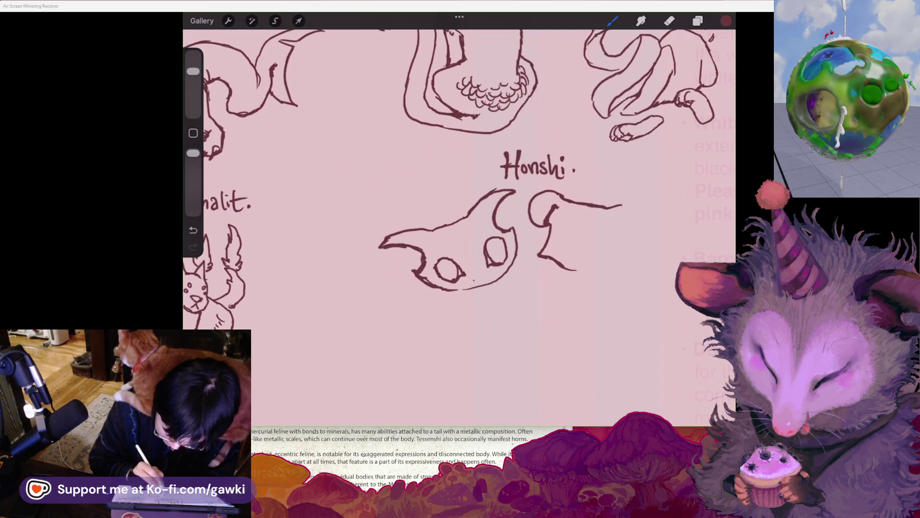
pyautogui.hotkey('ctrl', 'z')
pyautogui.moveTo(474, 278); pyautogui.dragTo(487, 276)
pyautogui.hotkey('ctrl', 'z')
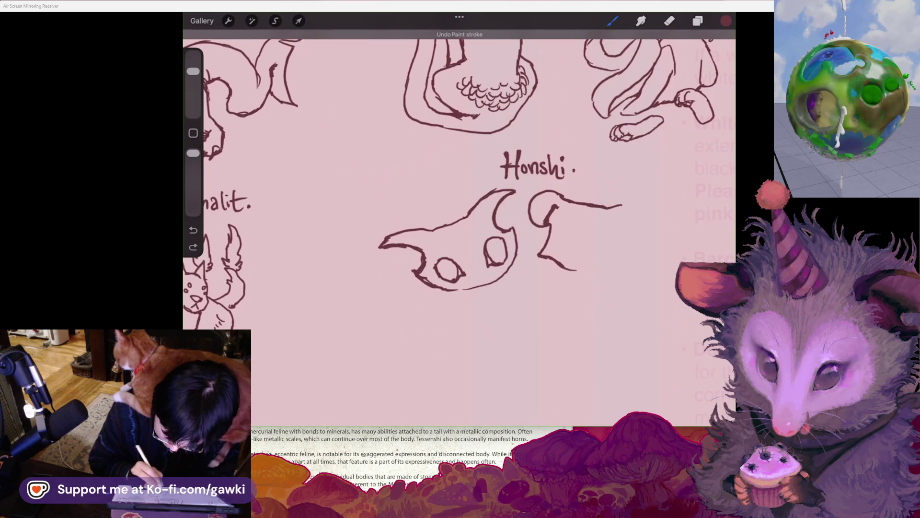
pyautogui.scroll(-2, 460, 192)
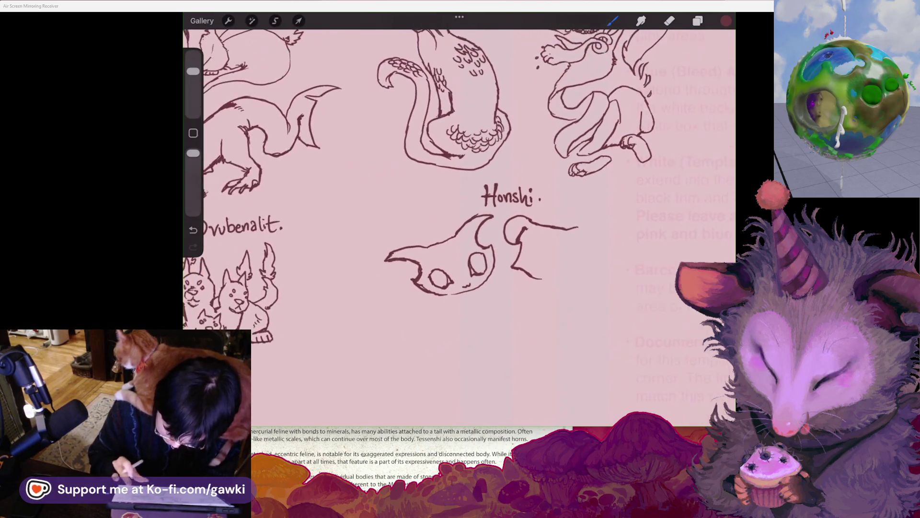
# Erase part of the left head's chin line and extend the right head's outline downward
pyautogui.click(669, 21)
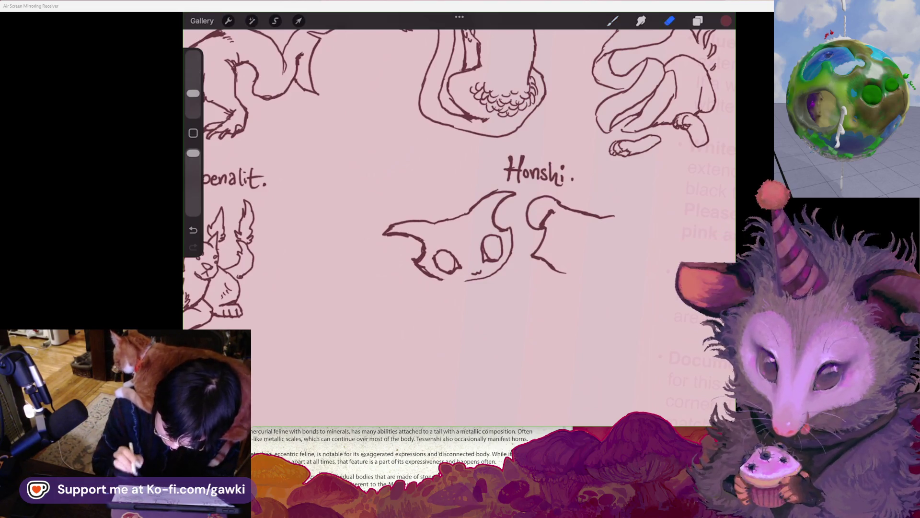
pyautogui.click(613, 21)
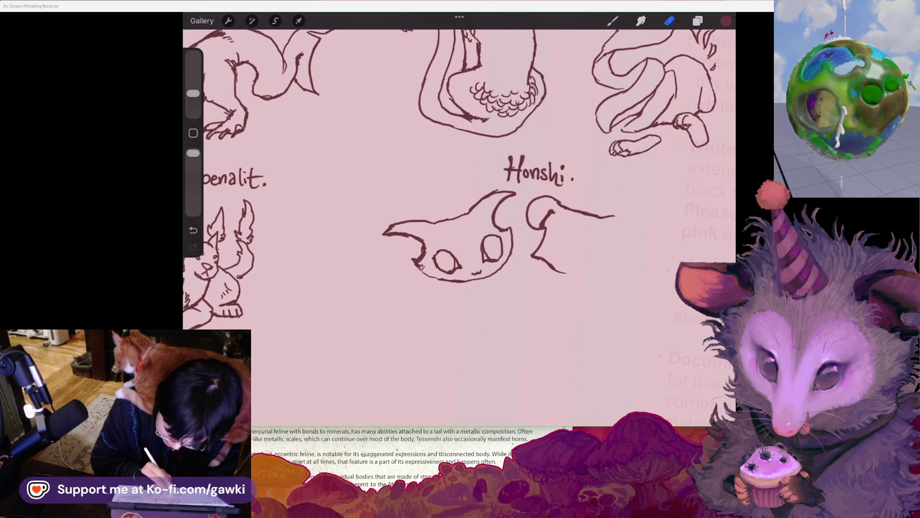
pyautogui.click(613, 21)
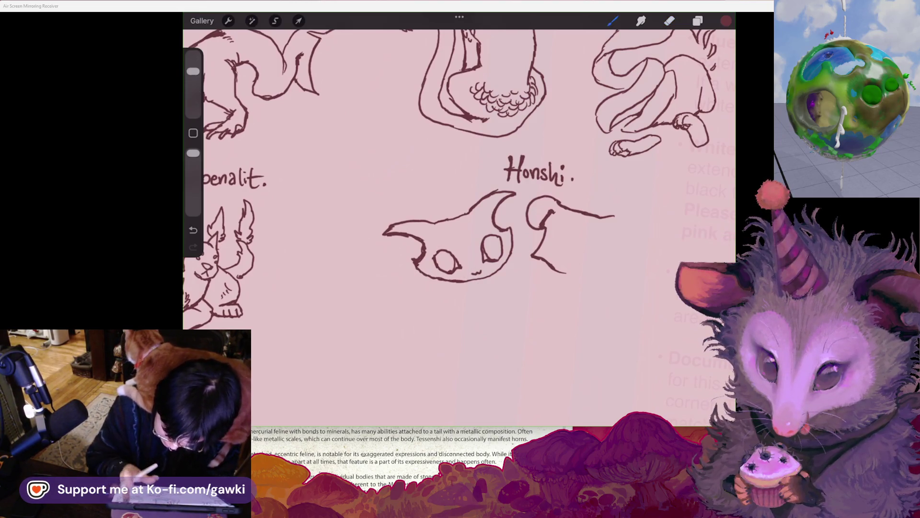
pyautogui.click(669, 20)
pyautogui.moveTo(426, 274); pyautogui.dragTo(478, 281)
pyautogui.click(613, 21)
pyautogui.moveTo(537, 170); pyautogui.dragTo(443, 189)
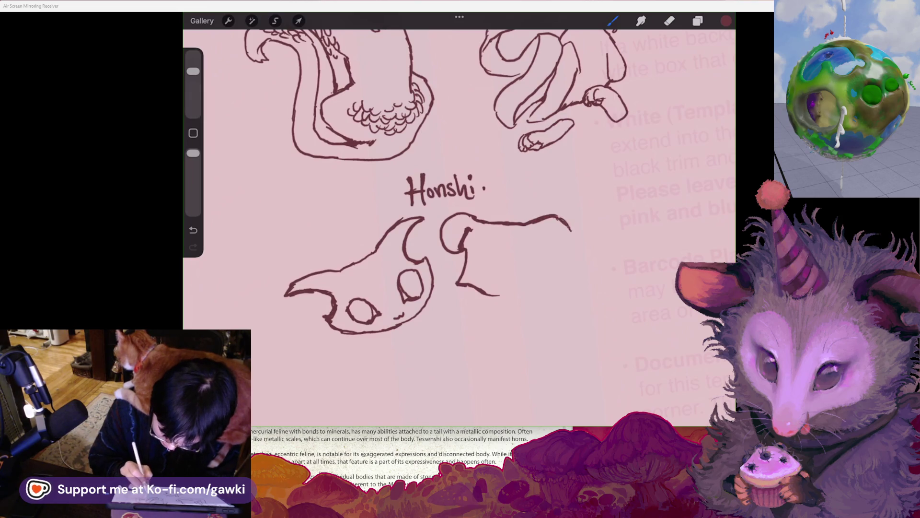
pyautogui.moveTo(571, 231); pyautogui.dragTo(565, 247)
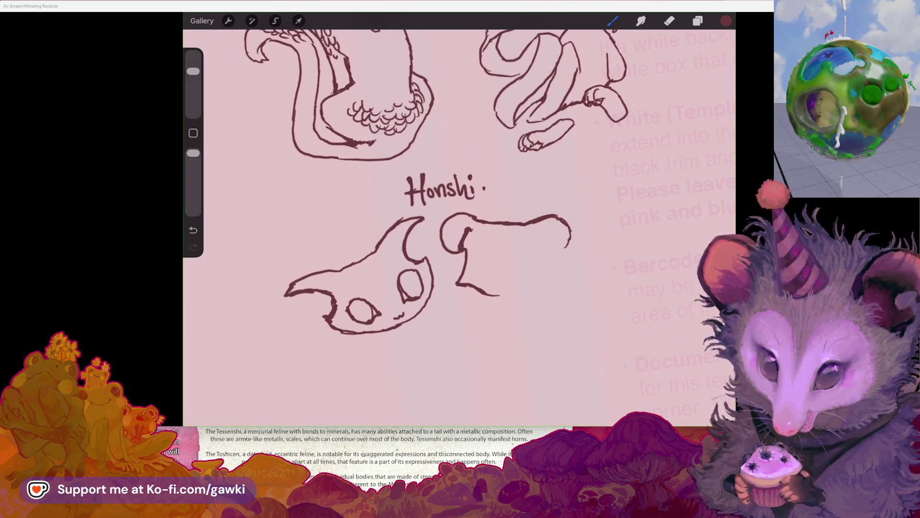
# Draw a crack line down the left head's forehead and an arc on the right head
pyautogui.moveTo(441, 190)
pyautogui.mouseDown()
pyautogui.moveTo(524, 134)
pyautogui.moveTo(604, 129)
pyautogui.mouseUp()
pyautogui.moveTo(488, 213)
pyautogui.mouseDown()
pyautogui.moveTo(480, 270)
pyautogui.moveTo(499, 233)
pyautogui.moveTo(516, 263)
pyautogui.moveTo(485, 272)
pyautogui.mouseUp()
pyautogui.scroll(-5, 459, 215)
pyautogui.scroll(4, 459, 216)
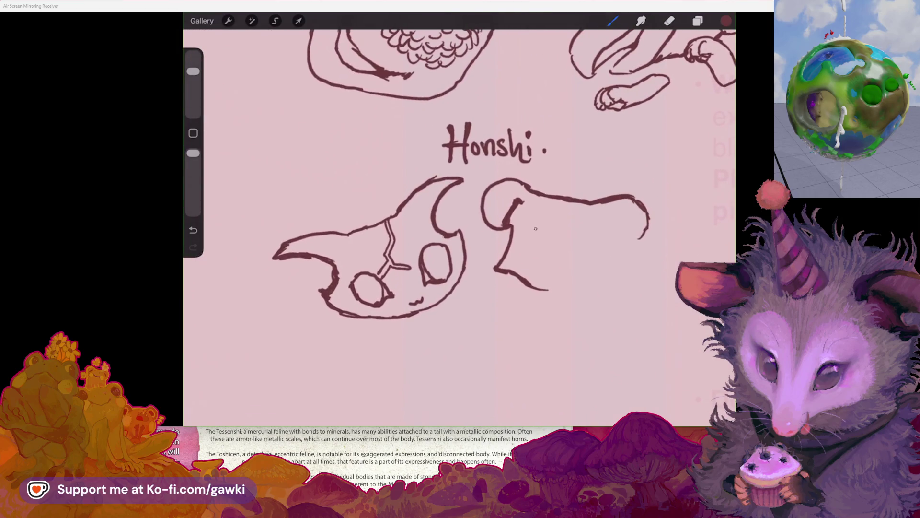
pyautogui.moveTo(515, 258)
pyautogui.mouseDown()
pyautogui.moveTo(527, 242)
pyautogui.moveTo(557, 246)
pyautogui.moveTo(540, 274)
pyautogui.moveTo(549, 253)
pyautogui.mouseUp()
pyautogui.hotkey('ctrl', 'z')
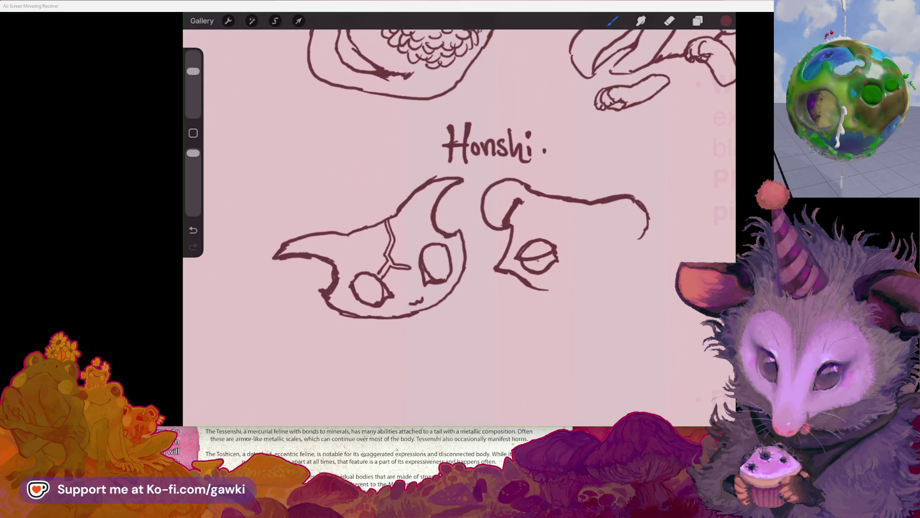
pyautogui.scroll(-5, 460, 215)
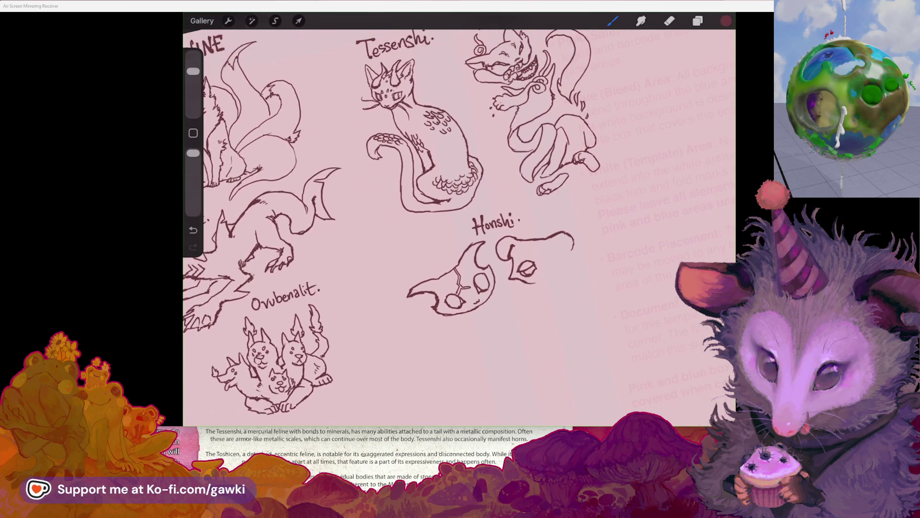
pyautogui.scroll(5, 489, 269)
pyautogui.click(612, 21)
pyautogui.click(612, 21)
pyautogui.scroll(2, 449, 139)
pyautogui.moveTo(556, 191); pyautogui.dragTo(532, 226)
pyautogui.hotkey('ctrl', 'z')
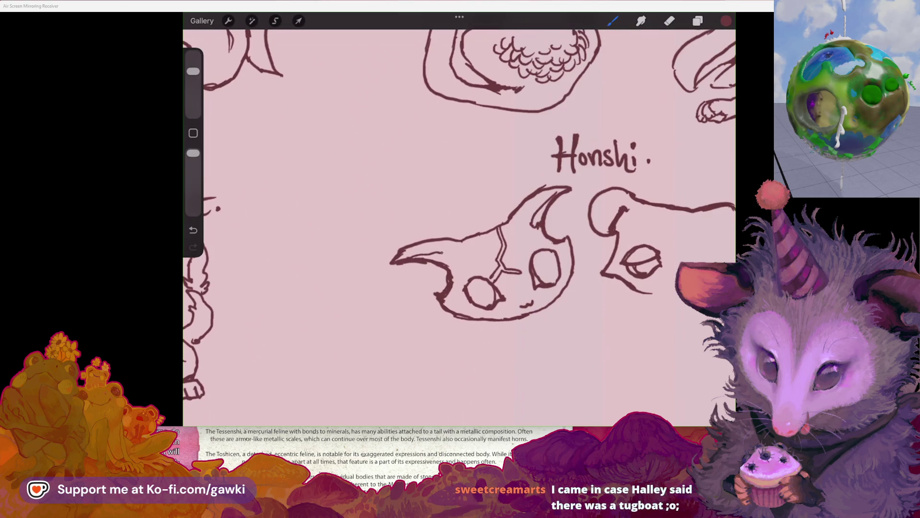
pyautogui.hscroll(5, 459, 216)
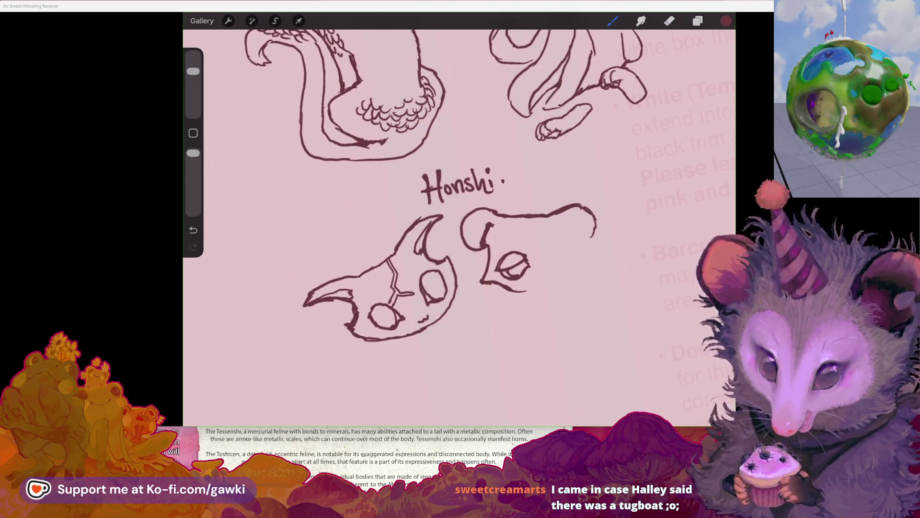
pyautogui.scroll(2, 430, 192)
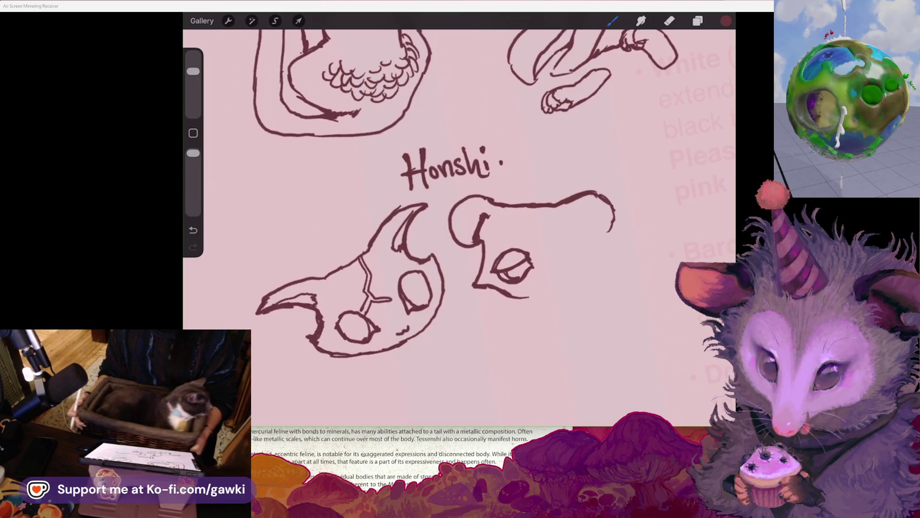
# Draw an inner ear line on the second Honshi head
pyautogui.hscroll(3, 460, 215)
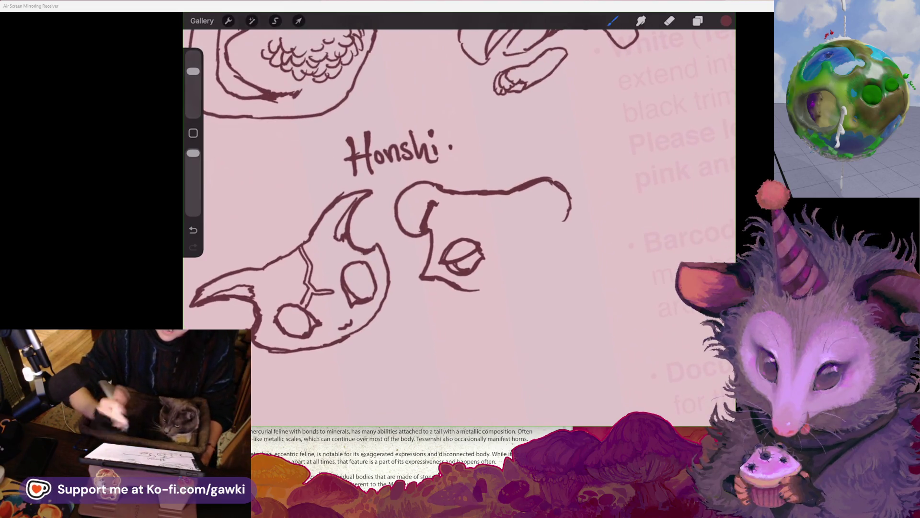
pyautogui.moveTo(535, 196); pyautogui.dragTo(557, 227)
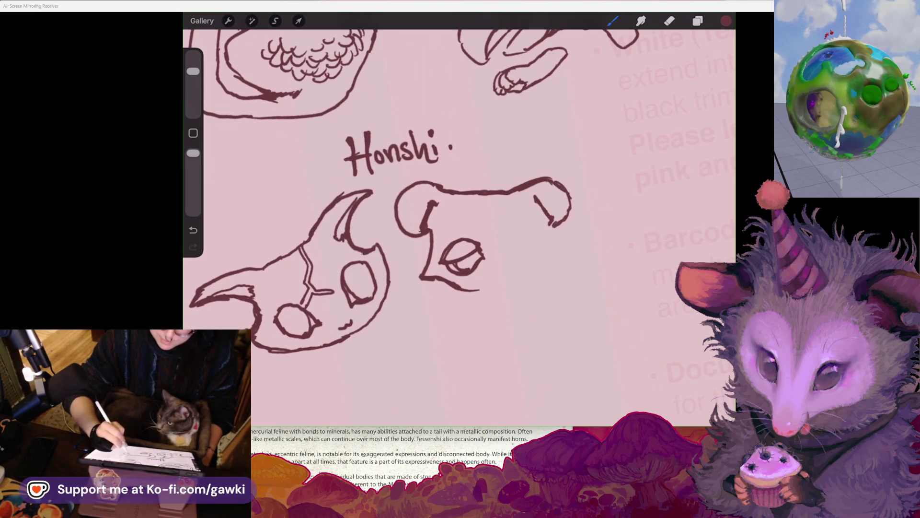
pyautogui.scroll(-2, 335, 215)
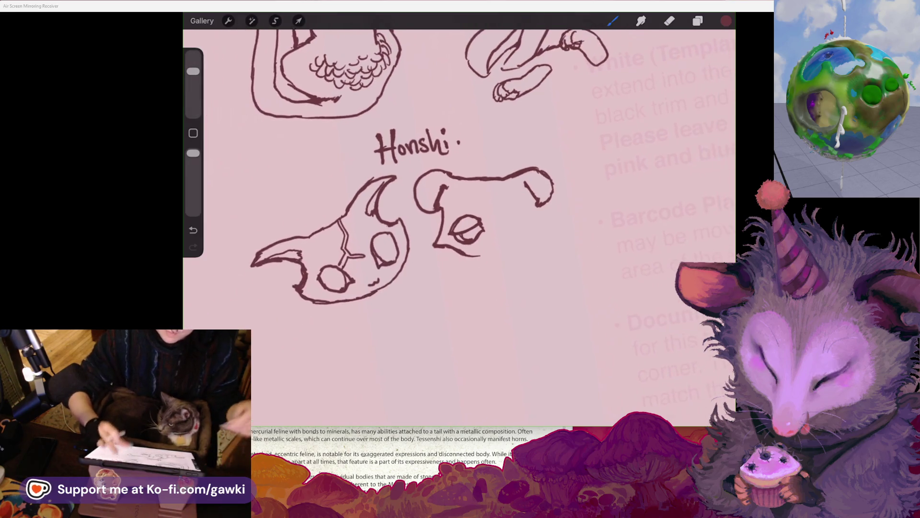
# Freehand-select the second head's eye, then rotate and rescale it with Uniform transform
pyautogui.click(275, 21)
pyautogui.moveTo(479, 205)
pyautogui.mouseDown()
pyautogui.moveTo(434, 226)
pyautogui.moveTo(479, 205)
pyautogui.moveTo(470, 223)
pyautogui.mouseUp()
pyautogui.click(299, 20)
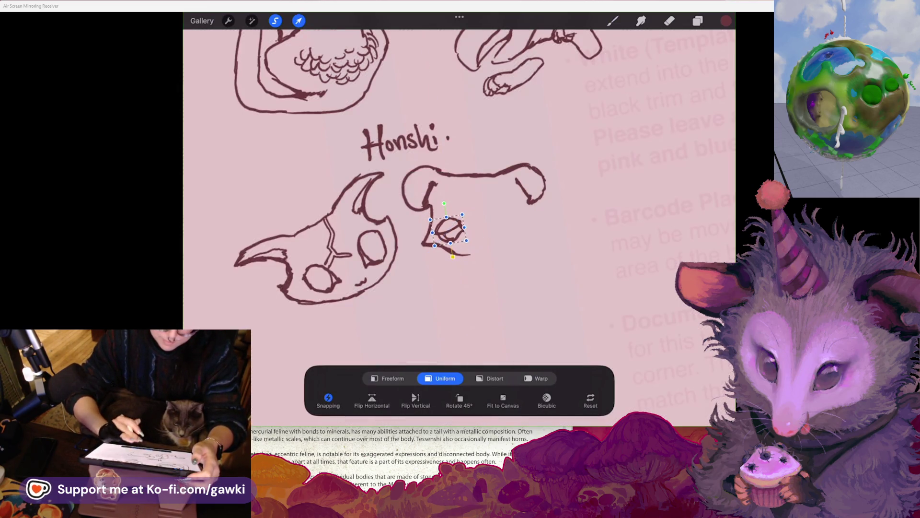
pyautogui.hotkey('ctrl', 'z')
pyautogui.moveTo(461, 215); pyautogui.dragTo(463, 210)
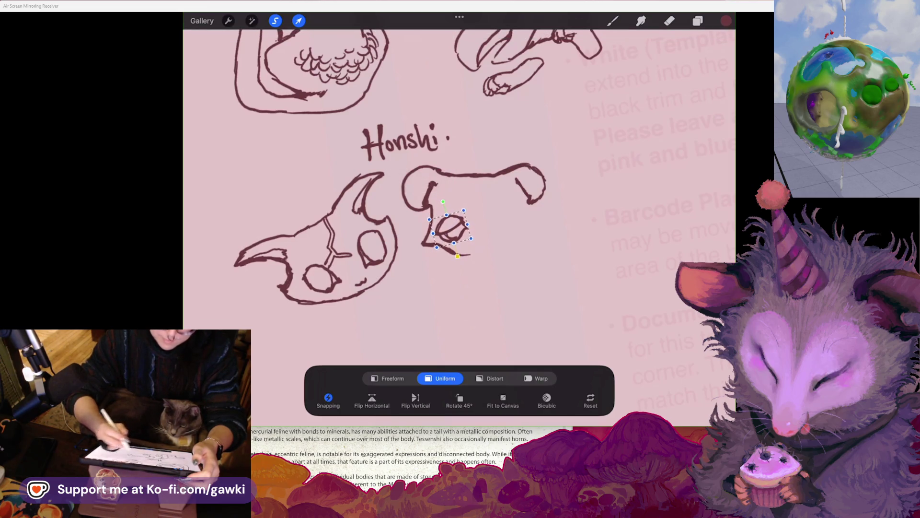
pyautogui.click(612, 21)
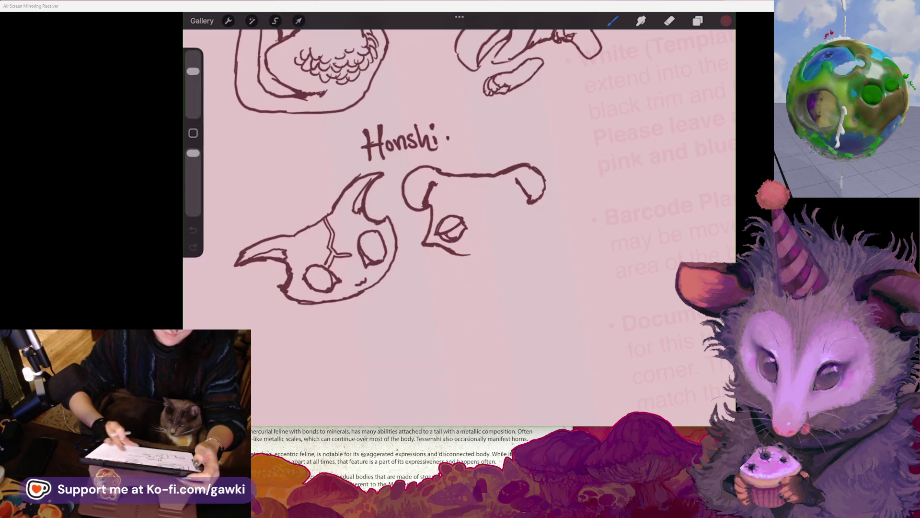
pyautogui.scroll(2, 459, 192)
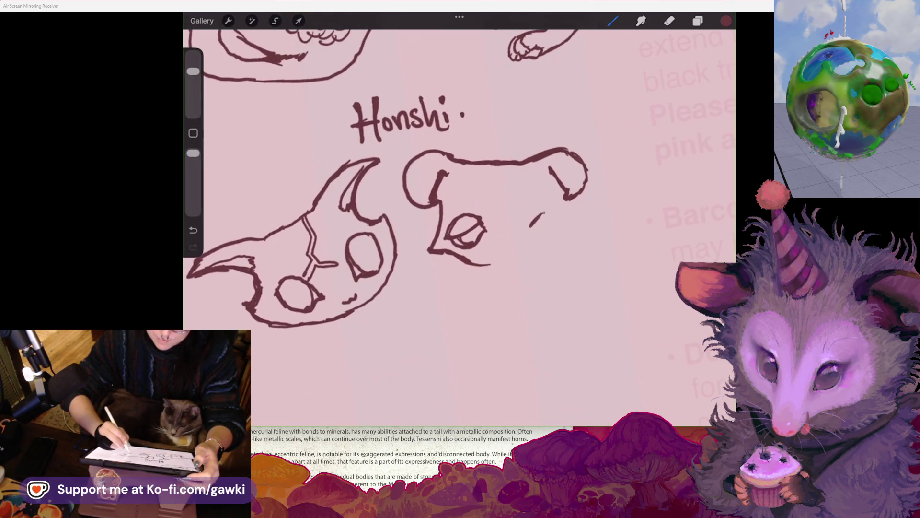
# Draw the right eye on the second Honshi head and lasso-move it into position
pyautogui.moveTo(546, 213)
pyautogui.mouseDown()
pyautogui.moveTo(559, 219)
pyautogui.moveTo(531, 225)
pyautogui.mouseUp()
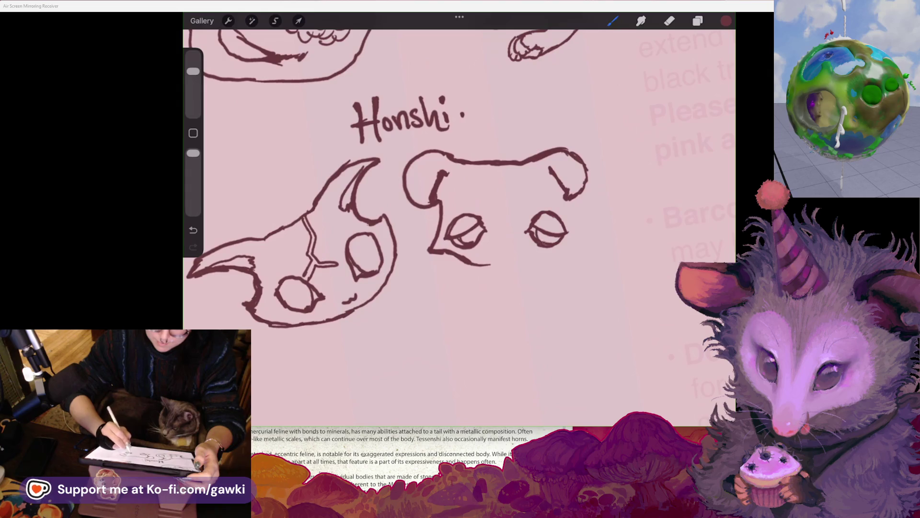
pyautogui.scroll(-2, 384, 216)
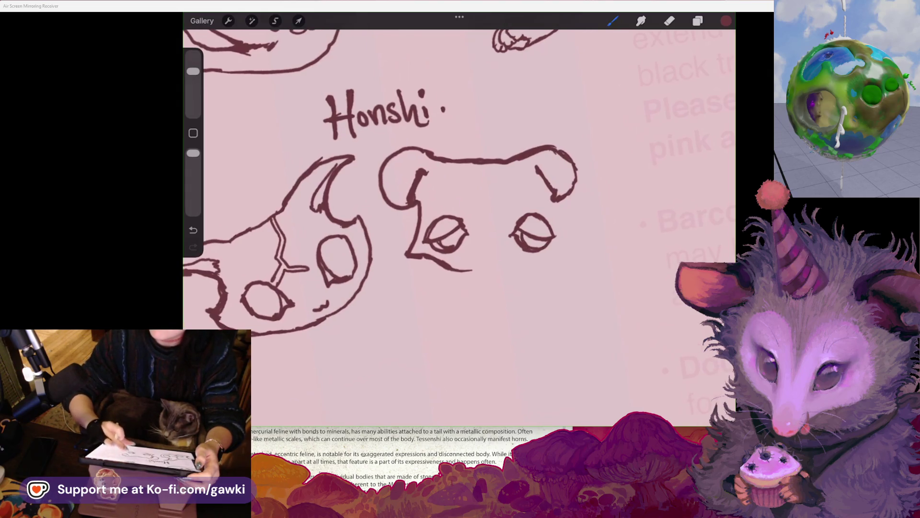
pyautogui.click(275, 20)
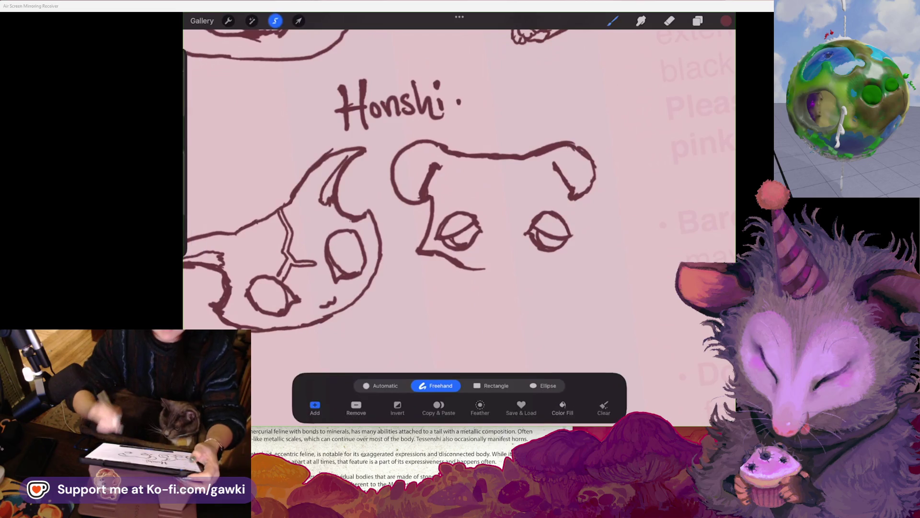
pyautogui.moveTo(554, 205)
pyautogui.mouseDown()
pyautogui.moveTo(510, 230)
pyautogui.moveTo(554, 205)
pyautogui.moveTo(543, 229)
pyautogui.mouseUp()
pyautogui.click(299, 21)
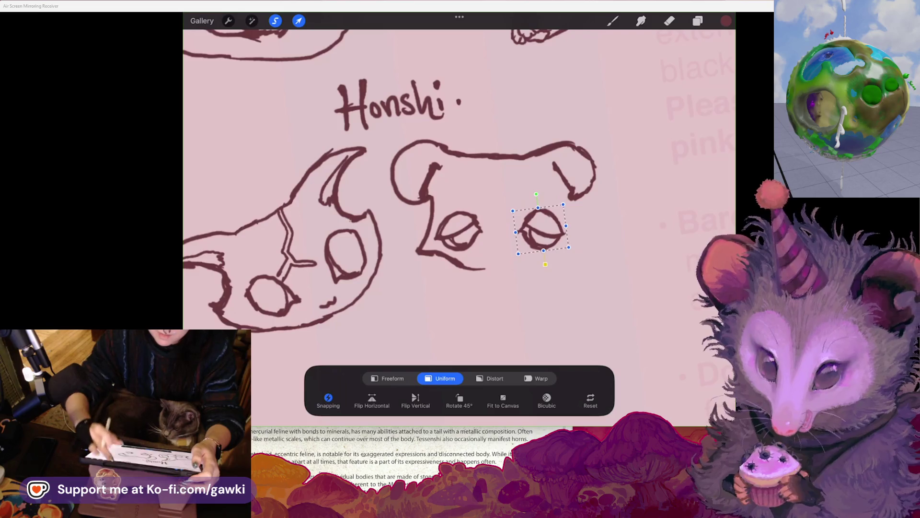
pyautogui.click(613, 21)
pyautogui.scroll(2, 460, 216)
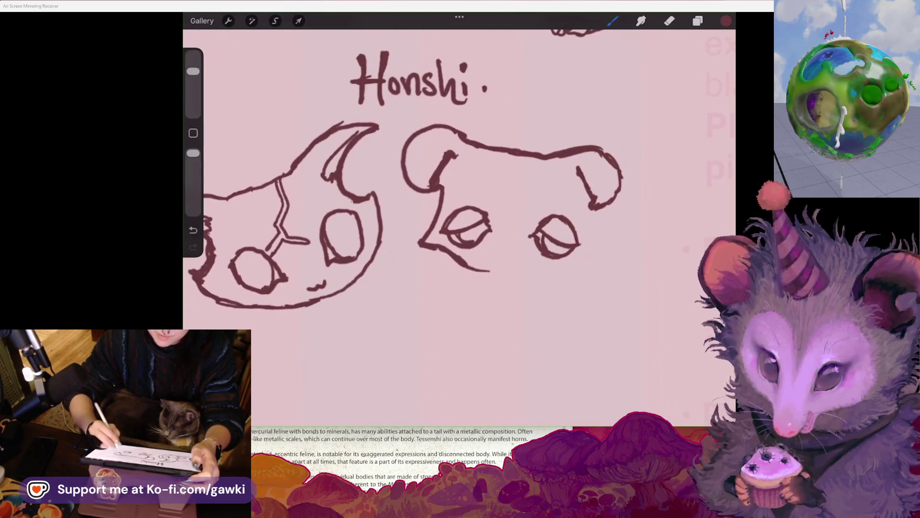
# Draw the right cheek line down from the ear and extend the jaw to close the outline
pyautogui.moveTo(591, 204); pyautogui.dragTo(595, 250)
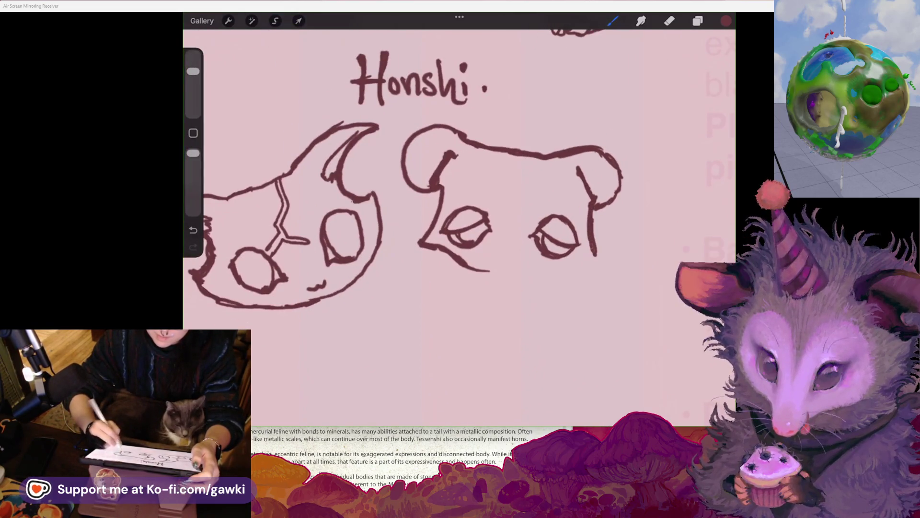
pyautogui.scroll(2, 460, 216)
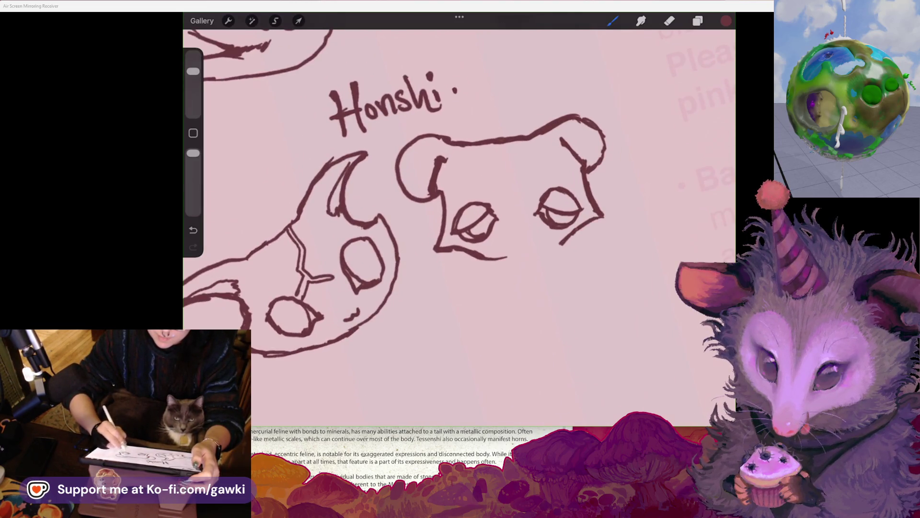
pyautogui.hotkey('ctrl', 'z')
pyautogui.hotkey('ctrl', 'shift', 'z')
pyautogui.scroll(2, 394, 210)
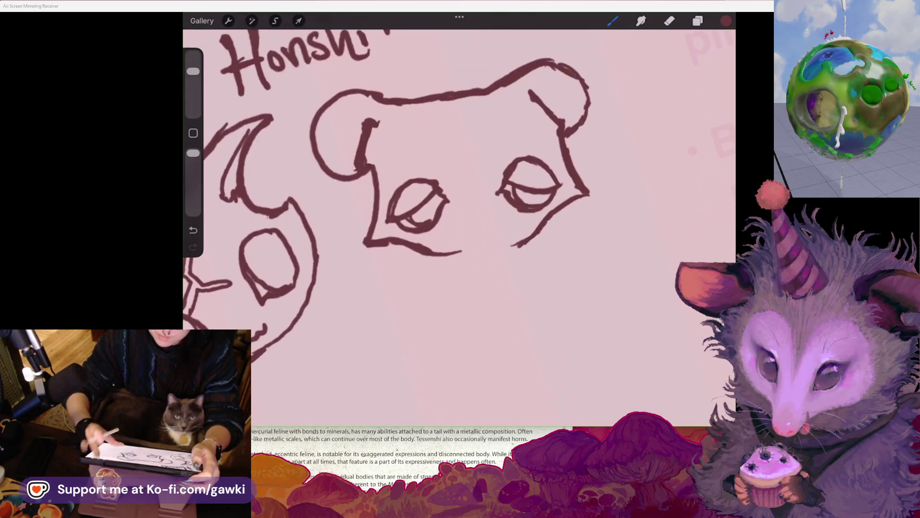
pyautogui.scroll(-2, 443, 171)
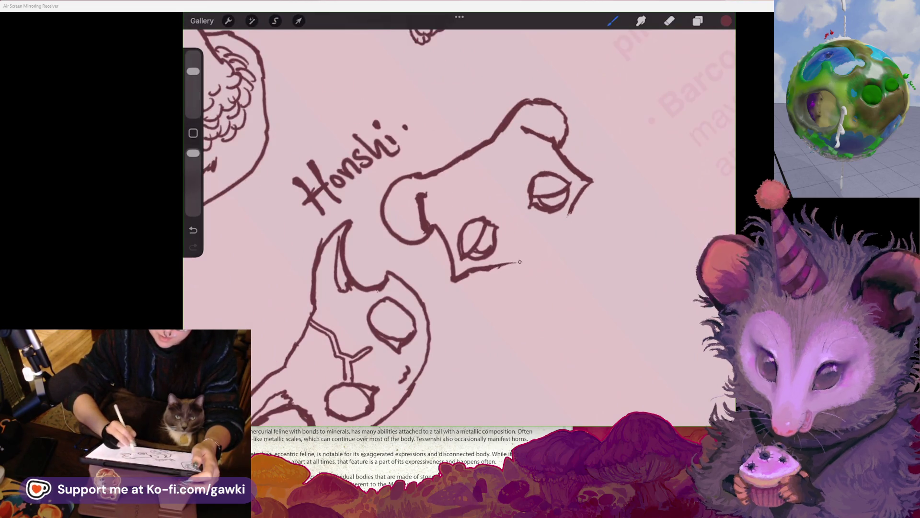
pyautogui.moveTo(501, 267)
pyautogui.mouseDown()
pyautogui.moveTo(550, 245)
pyautogui.moveTo(567, 218)
pyautogui.mouseUp()
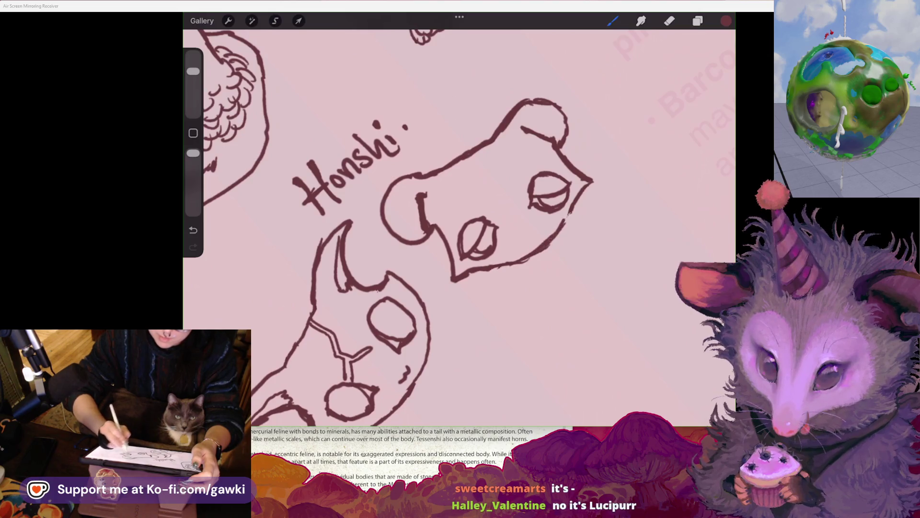
pyautogui.scroll(-2, 455, 182)
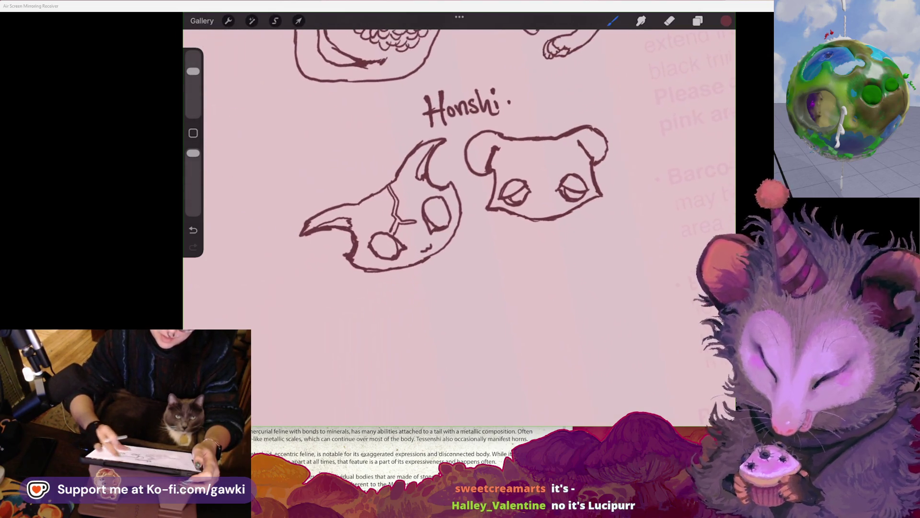
# Erase a short piece of the right ear line on the second head
pyautogui.scroll(2, 395, 230)
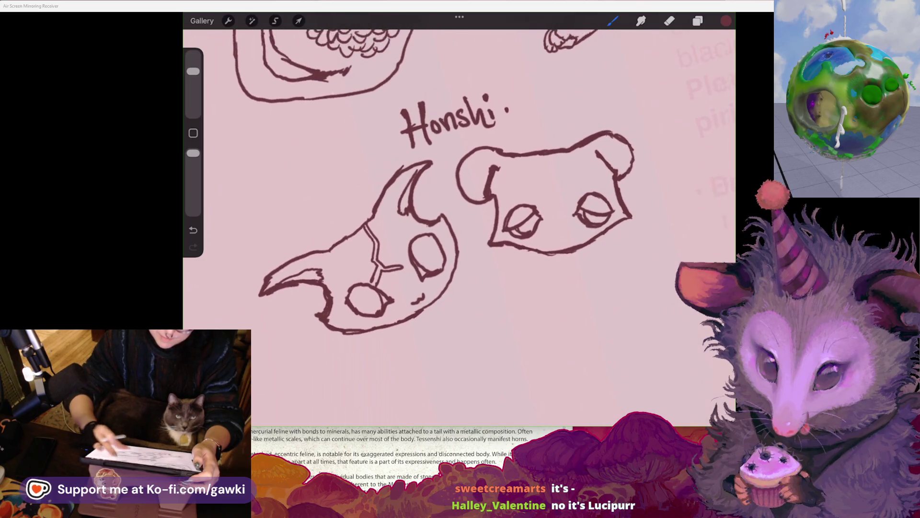
pyautogui.click(669, 20)
pyautogui.moveTo(572, 193); pyautogui.dragTo(573, 201)
pyautogui.click(613, 21)
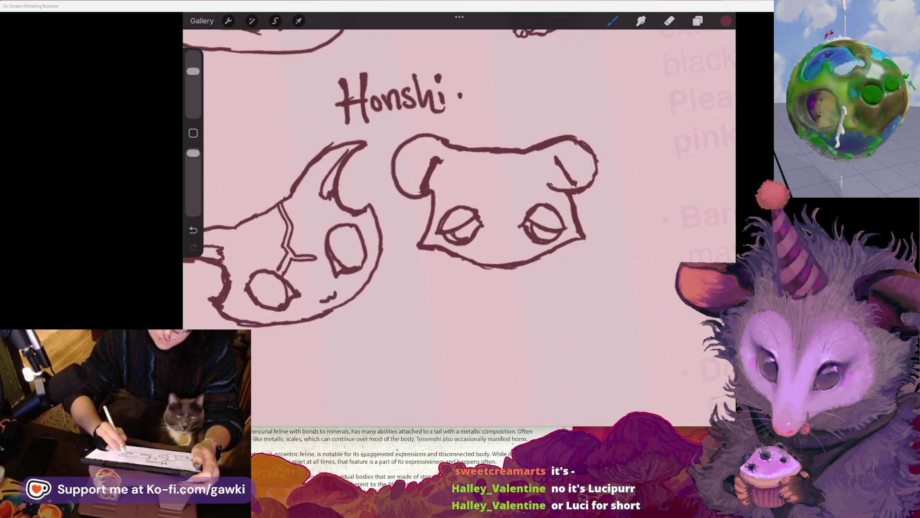
# Draw an inner curl in the left ear and a hook curl in the right ear
pyautogui.moveTo(431, 189); pyautogui.dragTo(443, 178)
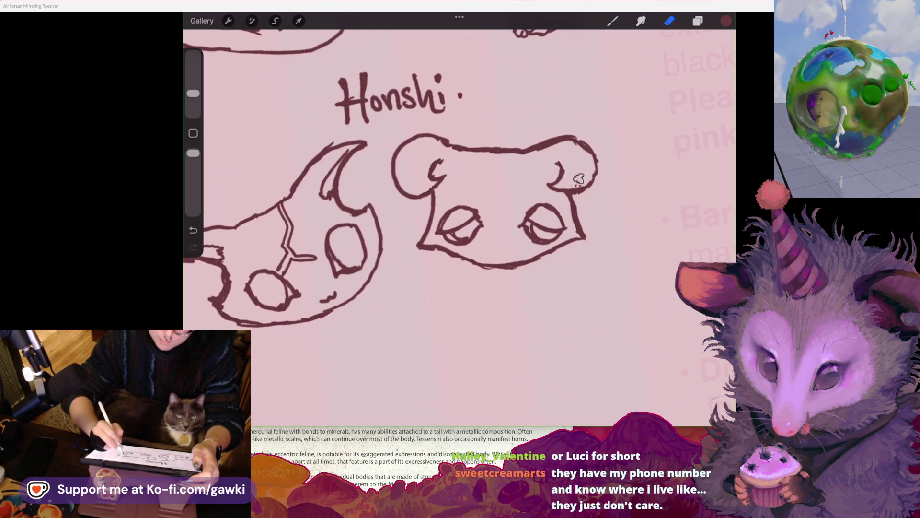
pyautogui.click(613, 20)
pyautogui.moveTo(551, 164); pyautogui.dragTo(561, 169)
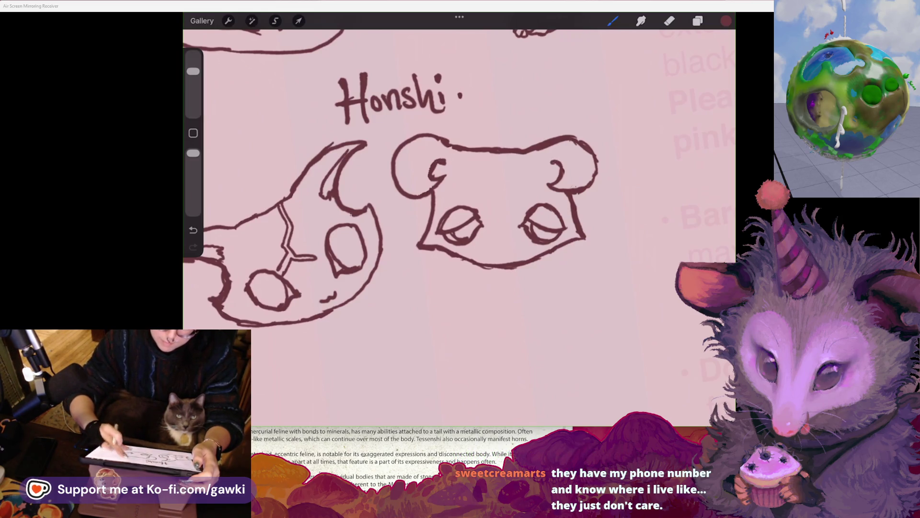
pyautogui.scroll(-3, 432, 192)
pyautogui.click(275, 20)
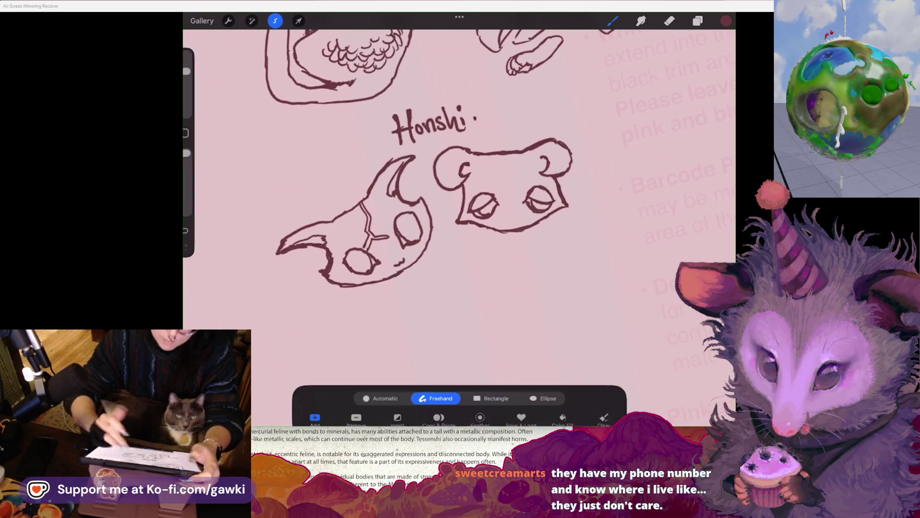
# Lasso the right head and mesh-warp its sides and lower edge into a slightly tilted shape
pyautogui.moveTo(565, 182); pyautogui.dragTo(550, 178)
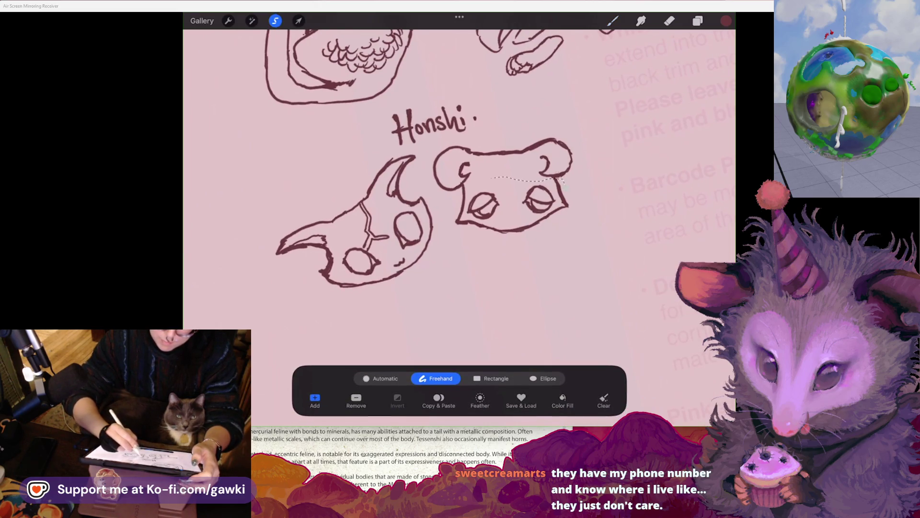
pyautogui.click(299, 20)
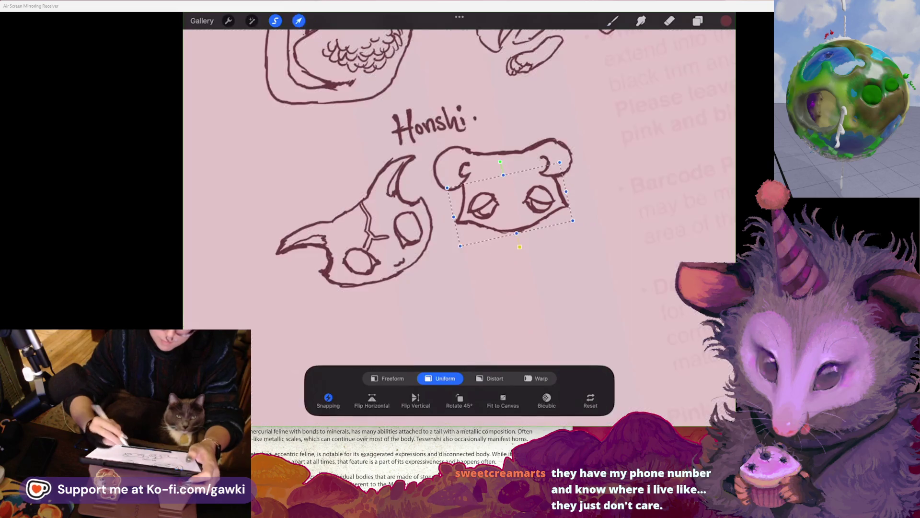
pyautogui.click(536, 378)
pyautogui.moveTo(460, 230); pyautogui.dragTo(448, 249)
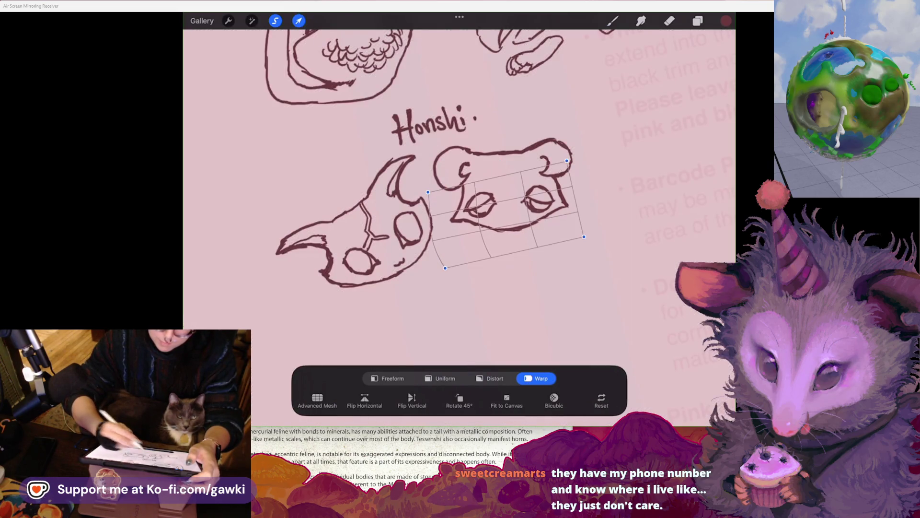
pyautogui.moveTo(428, 192); pyautogui.dragTo(428, 193)
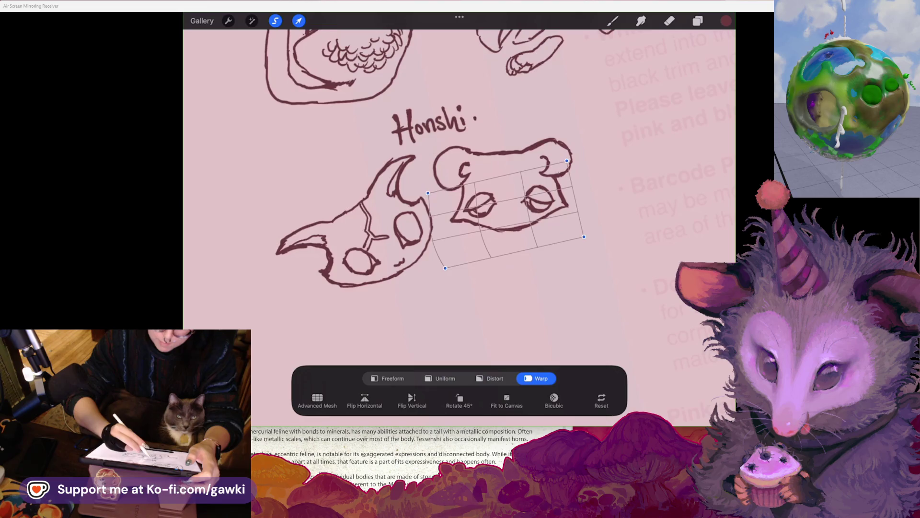
pyautogui.hotkey('ctrl', 'z')
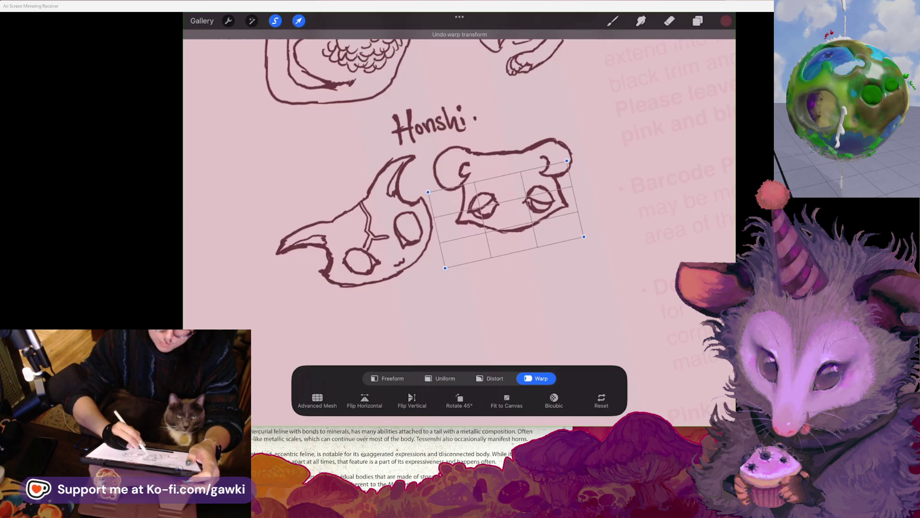
pyautogui.moveTo(575, 206); pyautogui.dragTo(572, 207)
pyautogui.moveTo(487, 230); pyautogui.dragTo(480, 231)
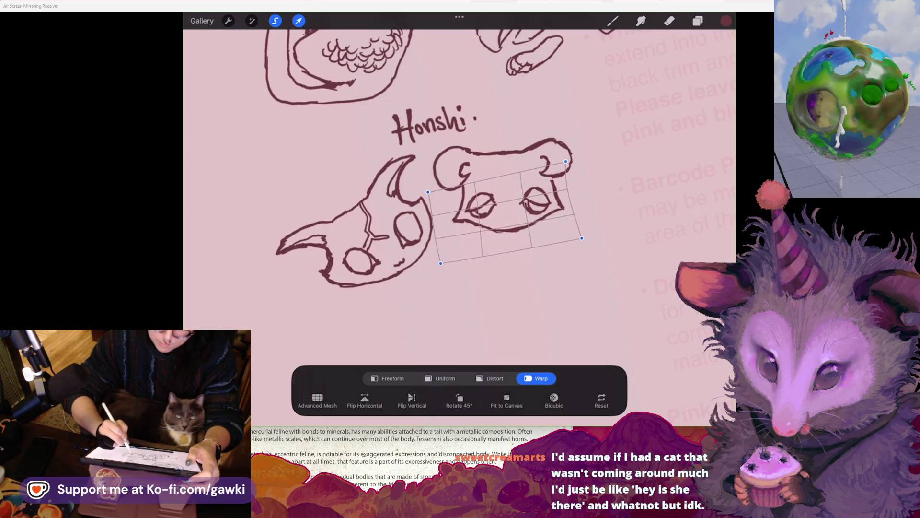
pyautogui.moveTo(560, 225); pyautogui.dragTo(561, 228)
pyautogui.moveTo(479, 206); pyautogui.dragTo(476, 206)
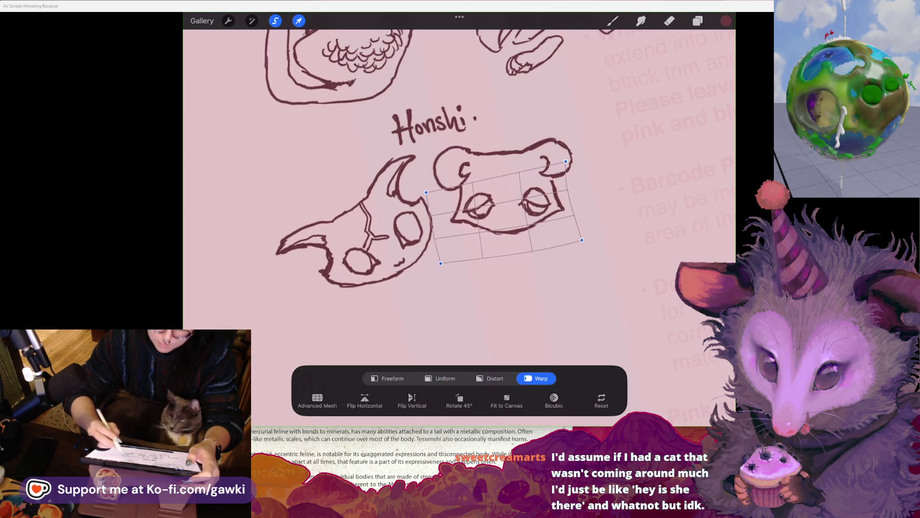
pyautogui.click(612, 21)
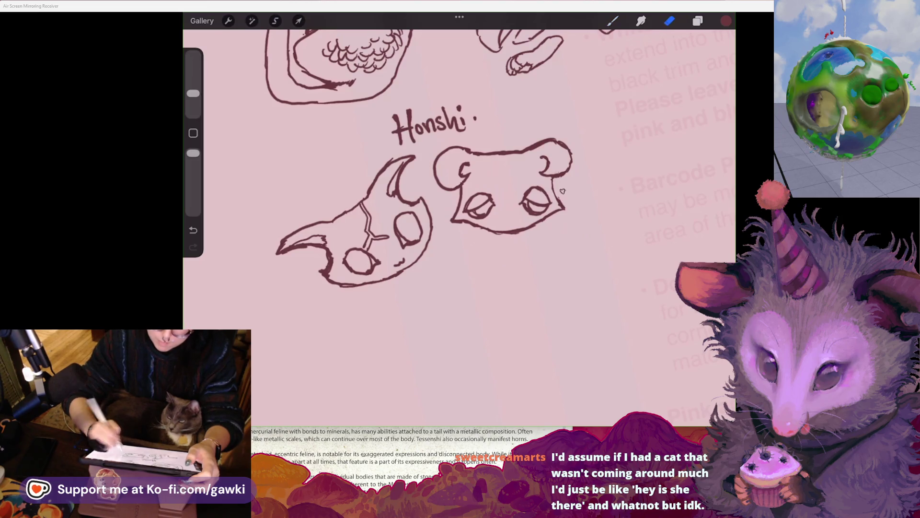
pyautogui.click(613, 20)
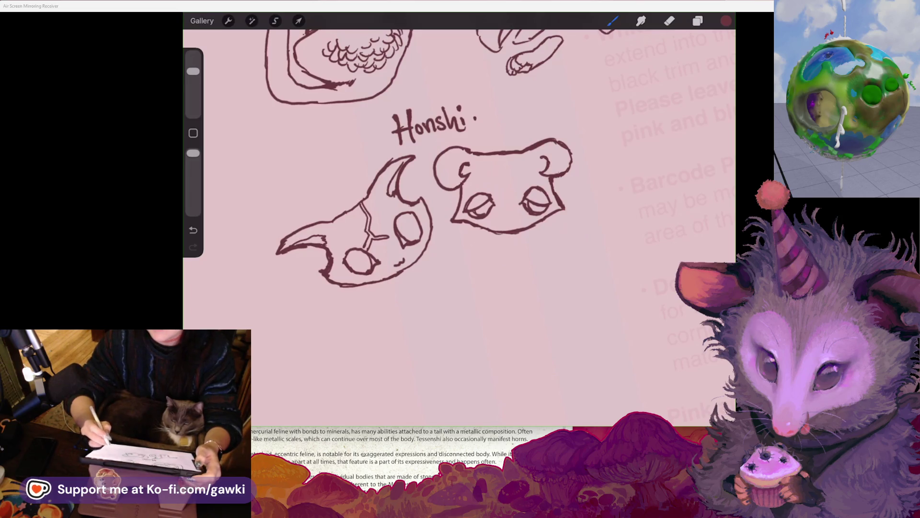
# Clean up the right ear's inner curl, redrawing its inner line with the brush
pyautogui.scroll(2, 459, 215)
pyautogui.press('e')
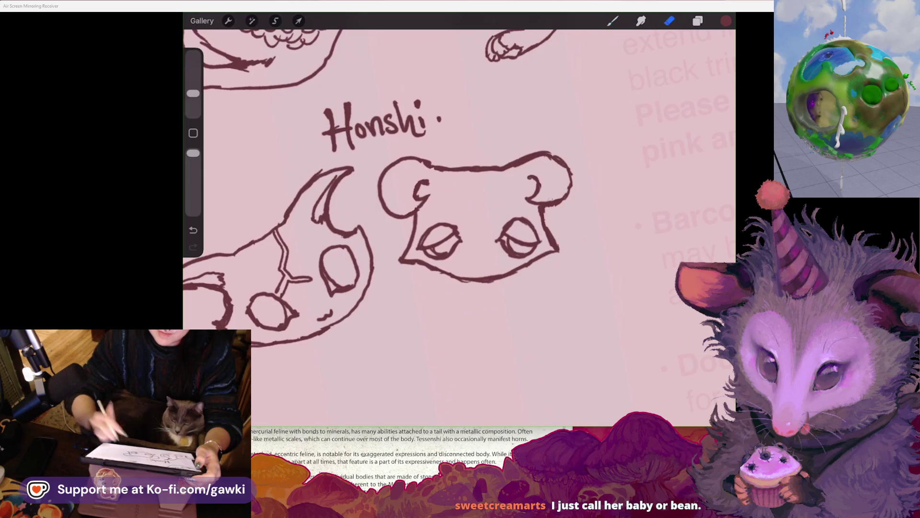
pyautogui.moveTo(536, 181); pyautogui.dragTo(534, 194)
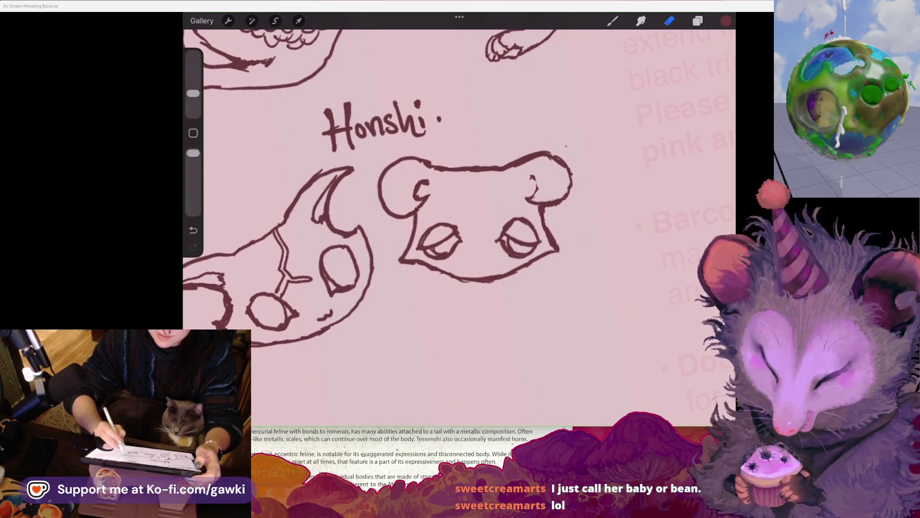
pyautogui.press('b')
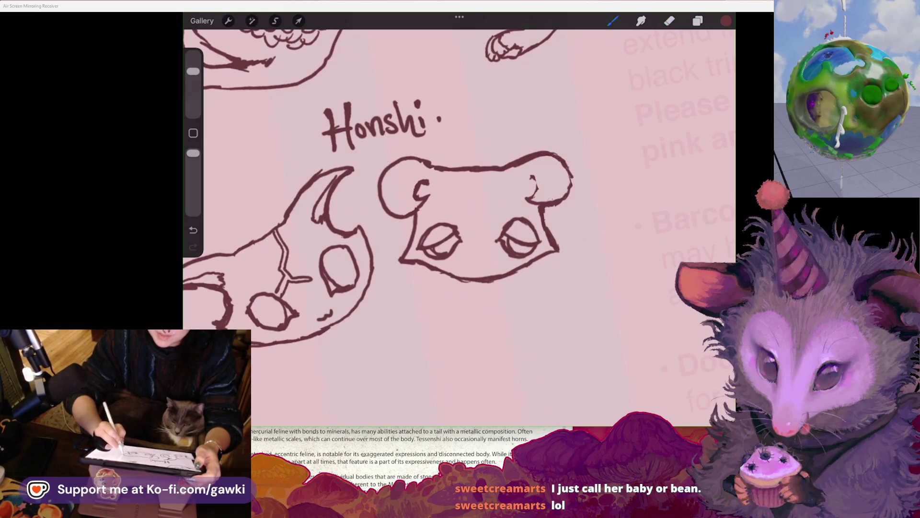
pyautogui.press('e')
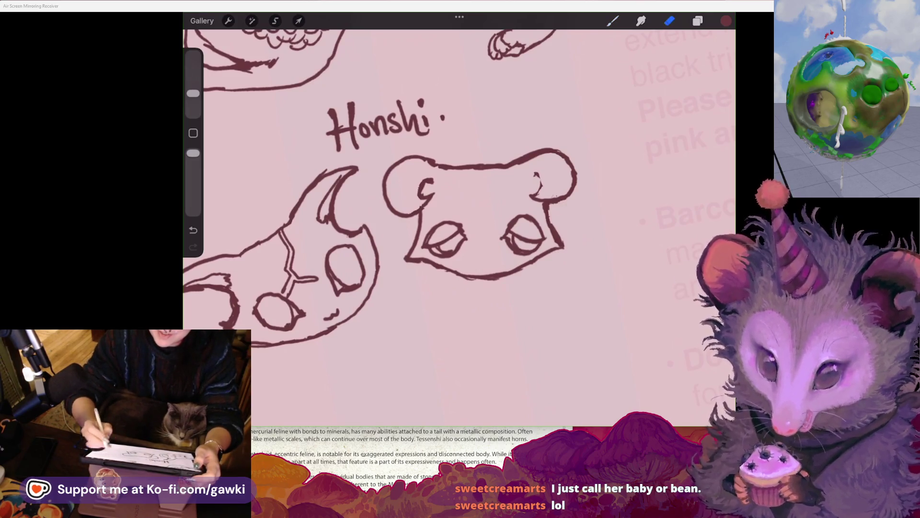
pyautogui.hotkey('ctrl', 'z')
pyautogui.press('b')
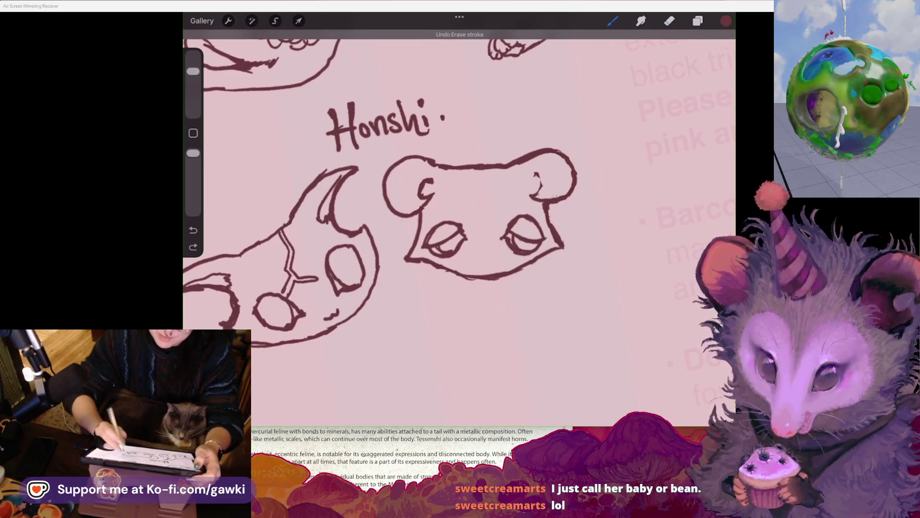
pyautogui.moveTo(535, 174); pyautogui.dragTo(532, 197)
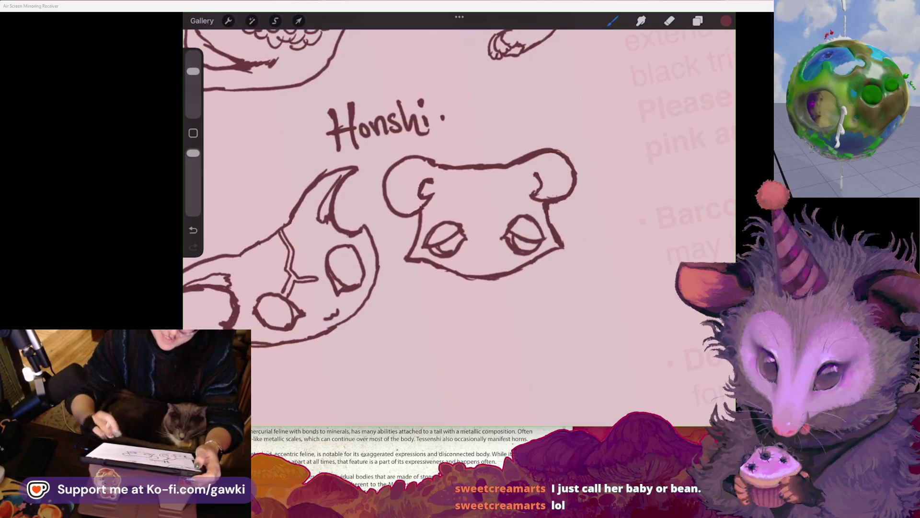
# Add a small mouth stroke beneath the right head's eyes, undoing an overlong attempt
pyautogui.hscroll(-1, 431, 216)
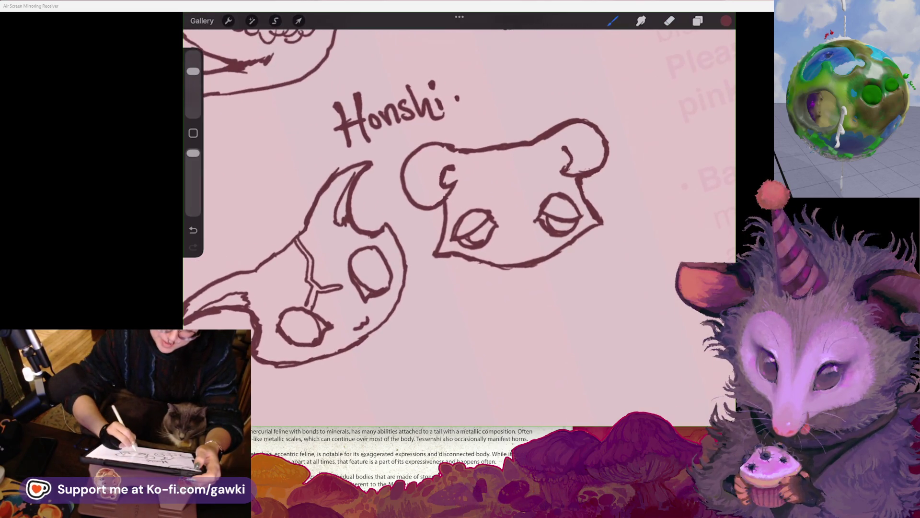
pyautogui.moveTo(521, 248)
pyautogui.mouseDown()
pyautogui.moveTo(530, 252)
pyautogui.moveTo(518, 250)
pyautogui.mouseUp()
pyautogui.hotkey('ctrl', 'z')
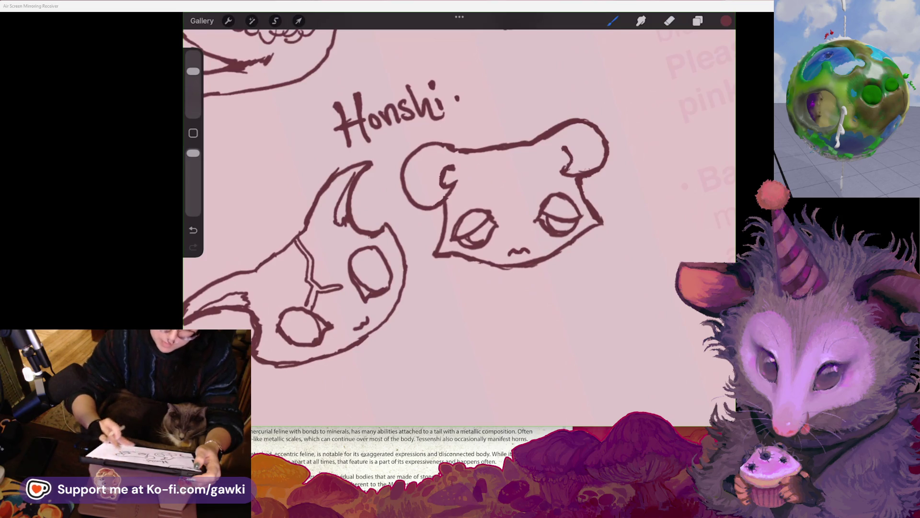
pyautogui.hscroll(-3, 460, 216)
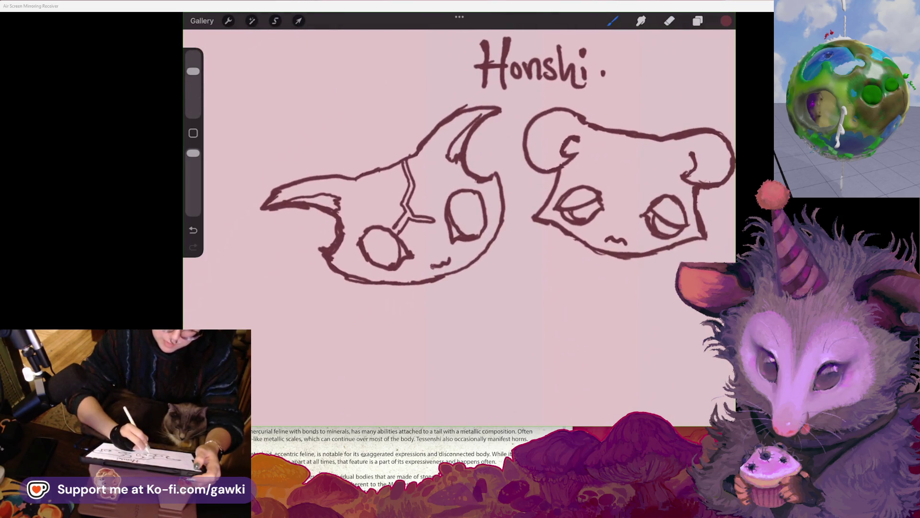
pyautogui.scroll(-3, 460, 192)
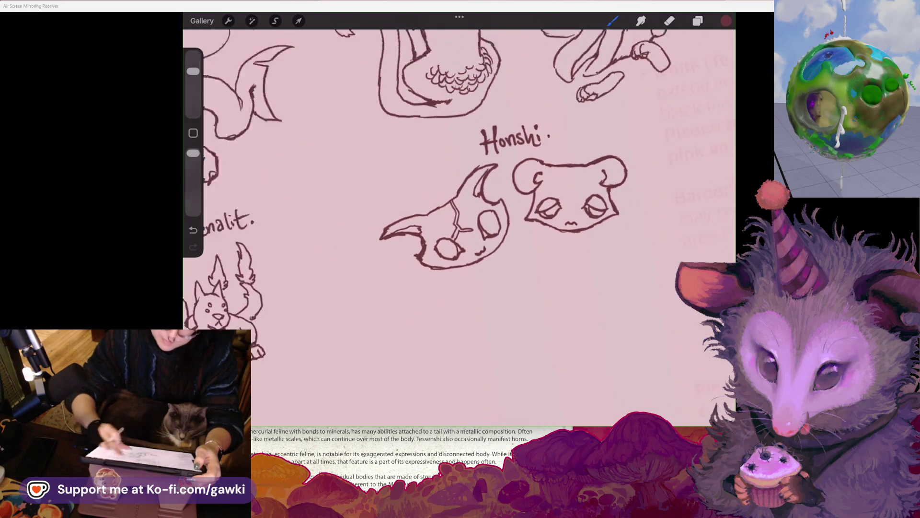
# Lasso the right Honshi head and scale it up with a slight clockwise tilt
pyautogui.click(275, 21)
pyautogui.moveTo(500, 169)
pyautogui.mouseDown()
pyautogui.moveTo(438, 239)
pyautogui.moveTo(479, 170)
pyautogui.mouseUp()
pyautogui.click(299, 21)
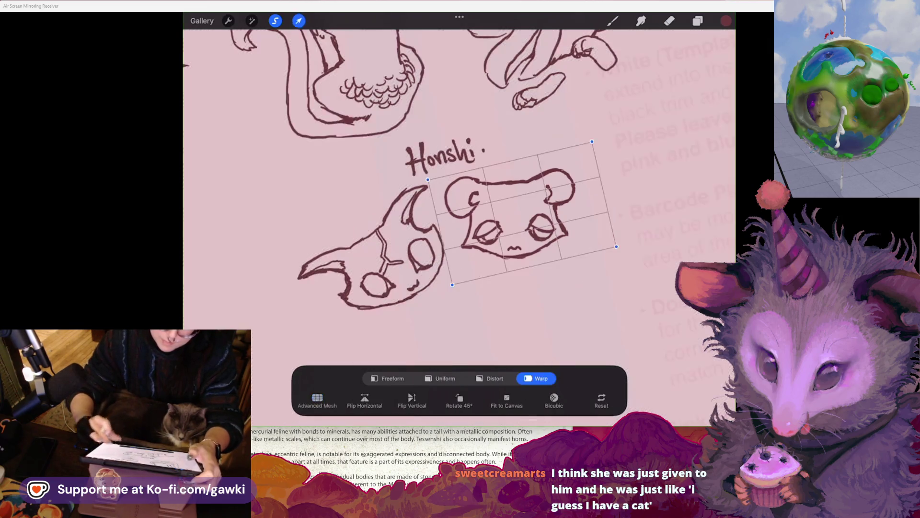
pyautogui.scroll(-2, 460, 215)
pyautogui.moveTo(573, 247)
pyautogui.mouseDown()
pyautogui.moveTo(579, 268)
pyautogui.moveTo(582, 256)
pyautogui.mouseUp()
pyautogui.click(669, 21)
pyautogui.scroll(2, 461, 216)
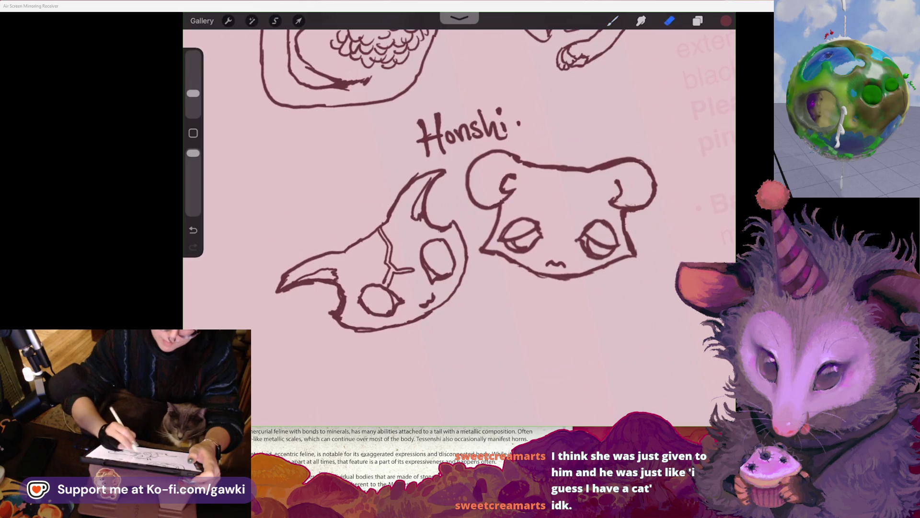
# Erase and redraw the left side outline of the right head
pyautogui.moveTo(495, 211); pyautogui.dragTo(492, 229)
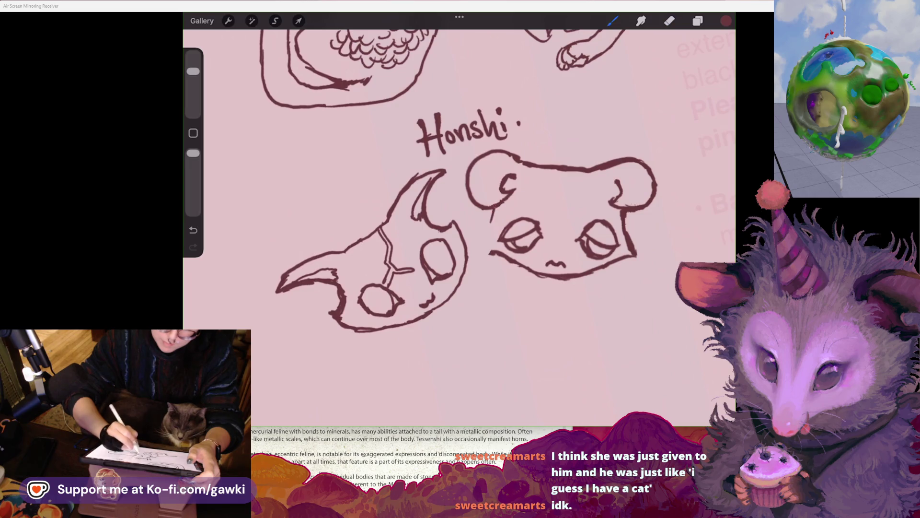
pyautogui.moveTo(494, 211); pyautogui.dragTo(477, 246)
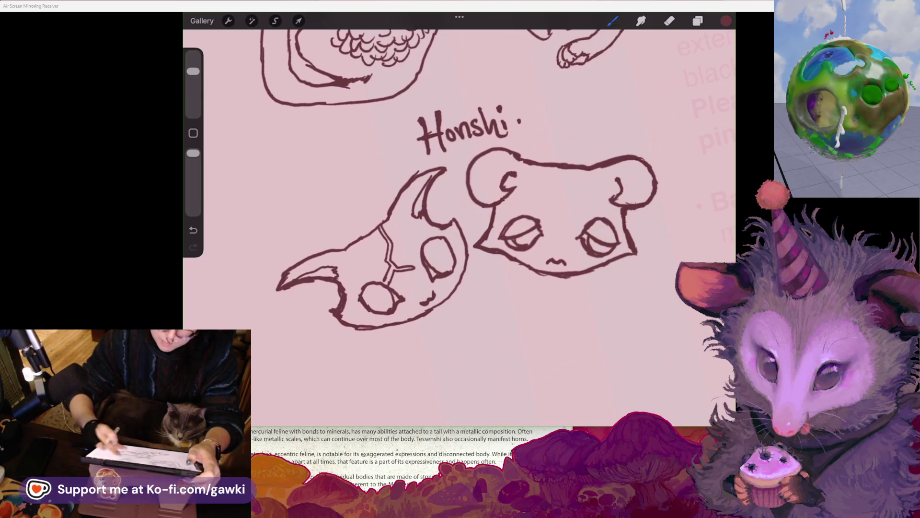
pyautogui.scroll(-1, 460, 216)
# Erase the right head's cheek outline below its right ear
pyautogui.click(669, 20)
pyautogui.moveTo(587, 236); pyautogui.dragTo(578, 216)
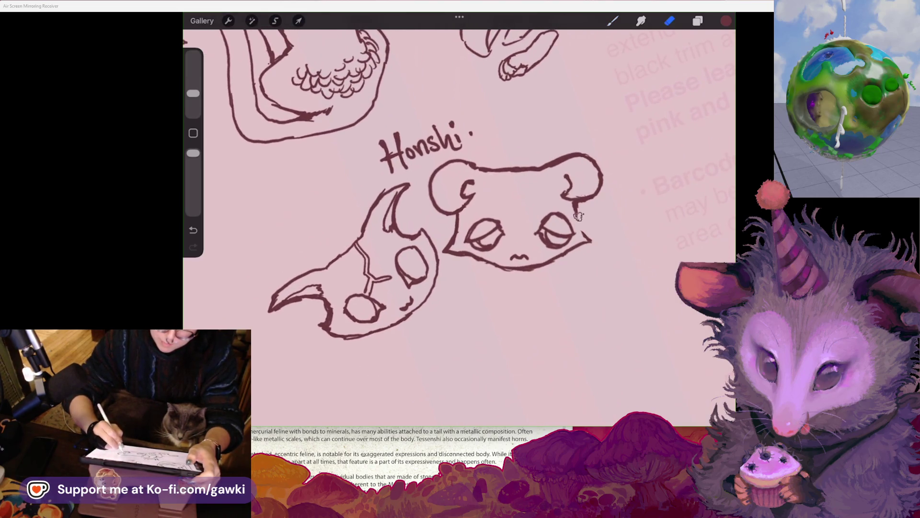
pyautogui.click(612, 21)
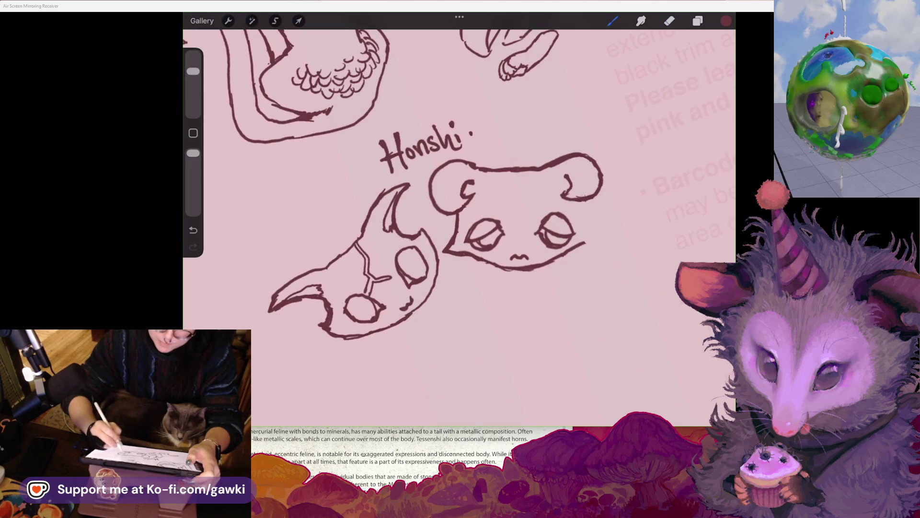
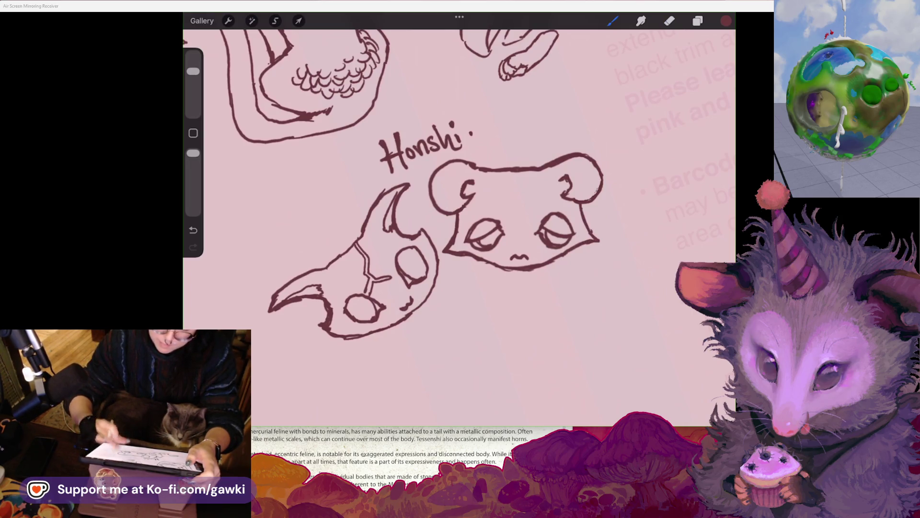
# Add small marks above the cat's eyes, undoing the first attempt
pyautogui.scroll(-3, 459, 226)
pyautogui.scroll(3, 460, 225)
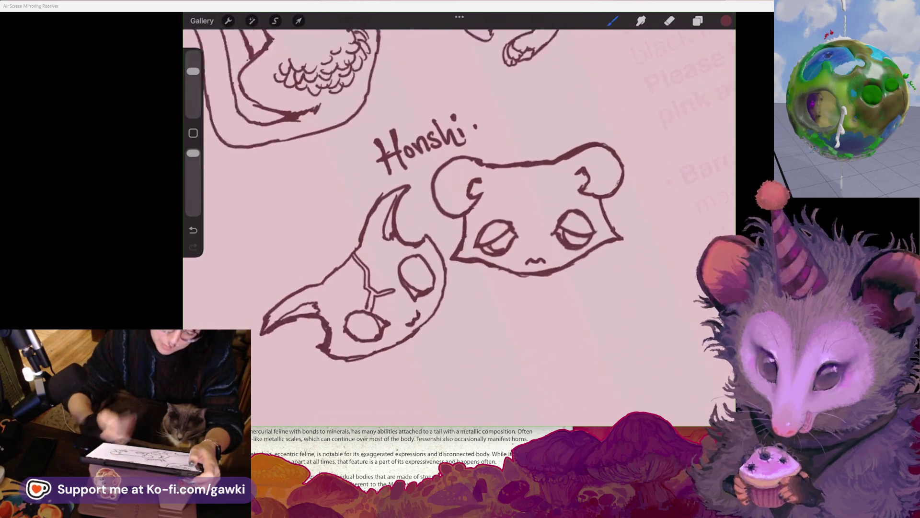
pyautogui.scroll(2, 459, 226)
pyautogui.moveTo(497, 206); pyautogui.dragTo(507, 217)
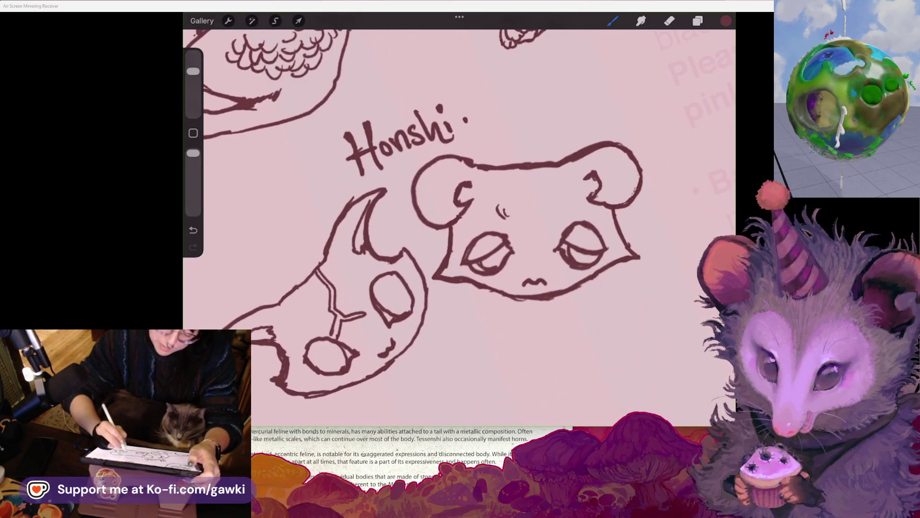
pyautogui.hotkey('ctrl', 'z')
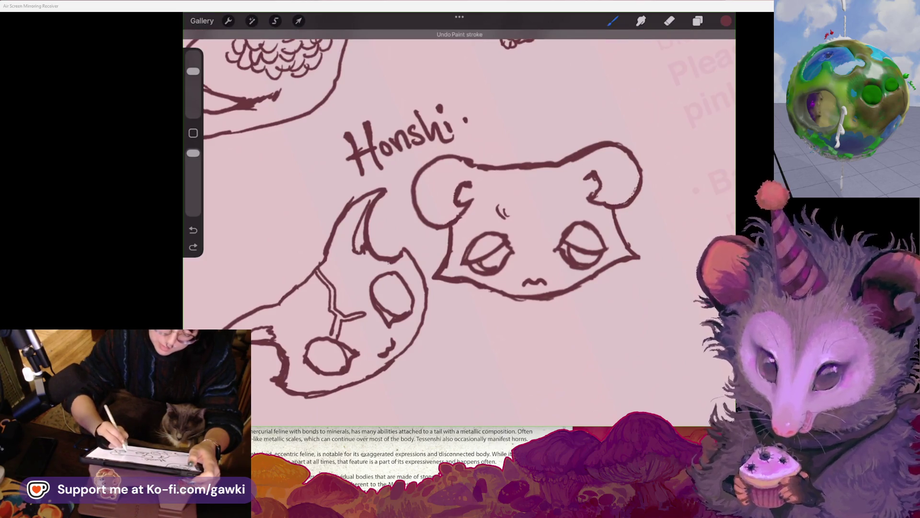
pyautogui.moveTo(563, 211); pyautogui.dragTo(570, 204)
# Lasso the left Honshi head, rotate it level and move it up and left
pyautogui.scroll(-3, 459, 226)
pyautogui.scroll(-2, 459, 225)
pyautogui.click(275, 20)
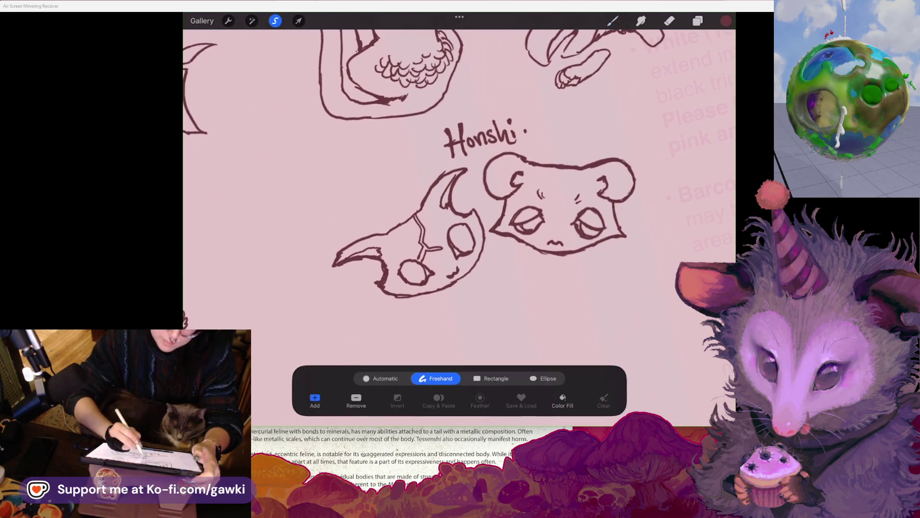
pyautogui.moveTo(474, 165); pyautogui.dragTo(488, 261)
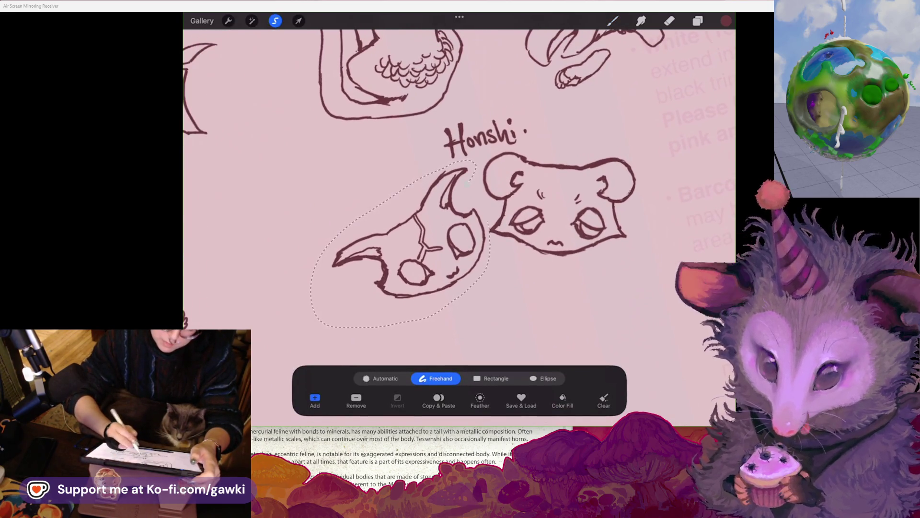
pyautogui.click(298, 21)
pyautogui.moveTo(391, 169); pyautogui.dragTo(410, 167)
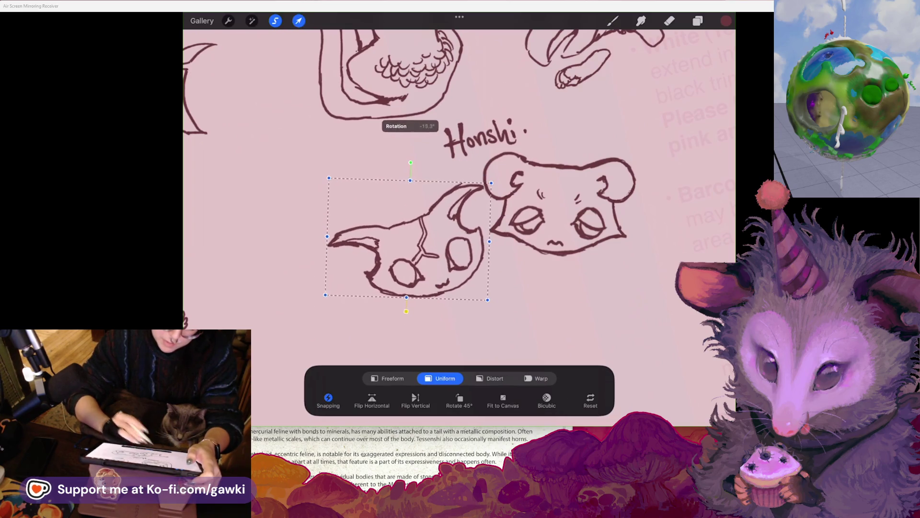
pyautogui.moveTo(407, 240); pyautogui.dragTo(396, 221)
pyautogui.click(298, 21)
# Lasso the right Honshi head and scale it down to a smaller size
pyautogui.moveTo(473, 171)
pyautogui.mouseDown()
pyautogui.moveTo(481, 220)
pyautogui.moveTo(647, 235)
pyautogui.moveTo(528, 146)
pyautogui.moveTo(523, 129)
pyautogui.mouseUp()
pyautogui.click(298, 20)
pyautogui.moveTo(511, 280); pyautogui.dragTo(513, 277)
pyautogui.moveTo(651, 211); pyautogui.dragTo(649, 209)
pyautogui.moveTo(513, 277); pyautogui.dragTo(487, 274)
pyautogui.scroll(2, 479, 192)
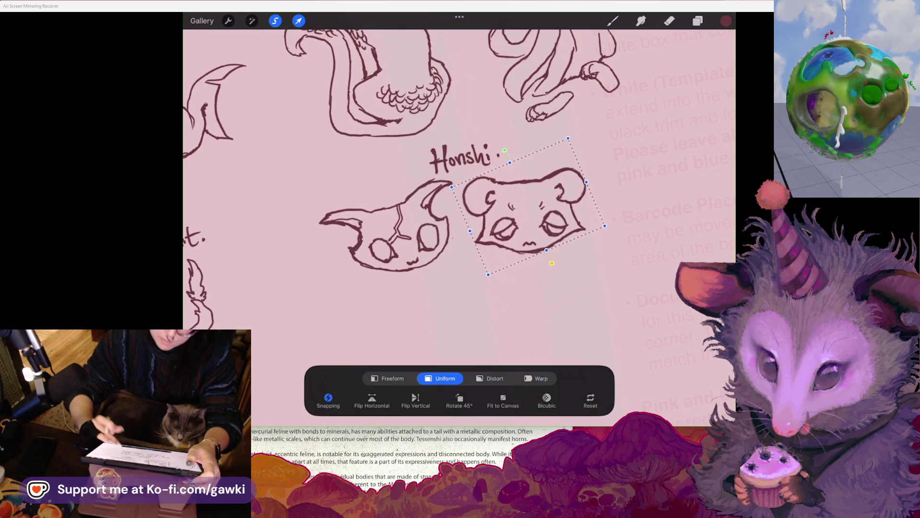
pyautogui.click(568, 139)
pyautogui.click(613, 20)
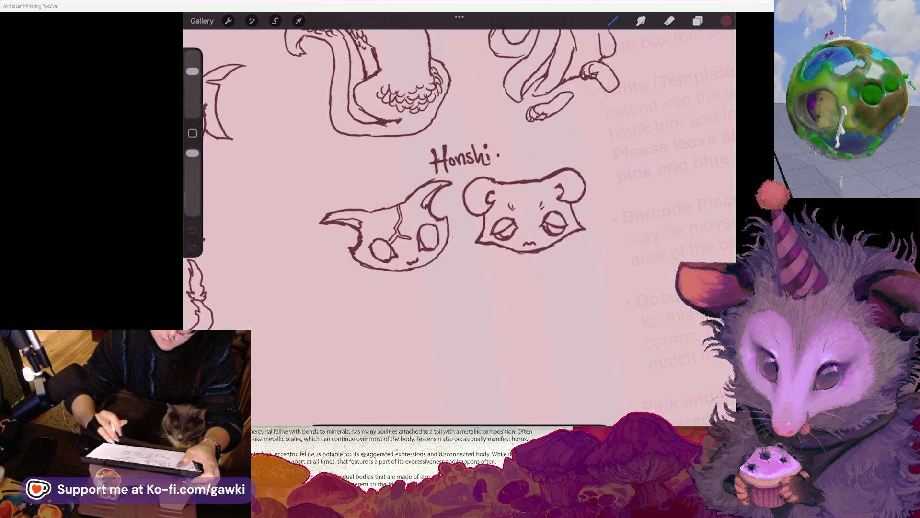
# Reselect the left head and nudge it slightly so it sits snugly beside the right one
pyautogui.click(275, 21)
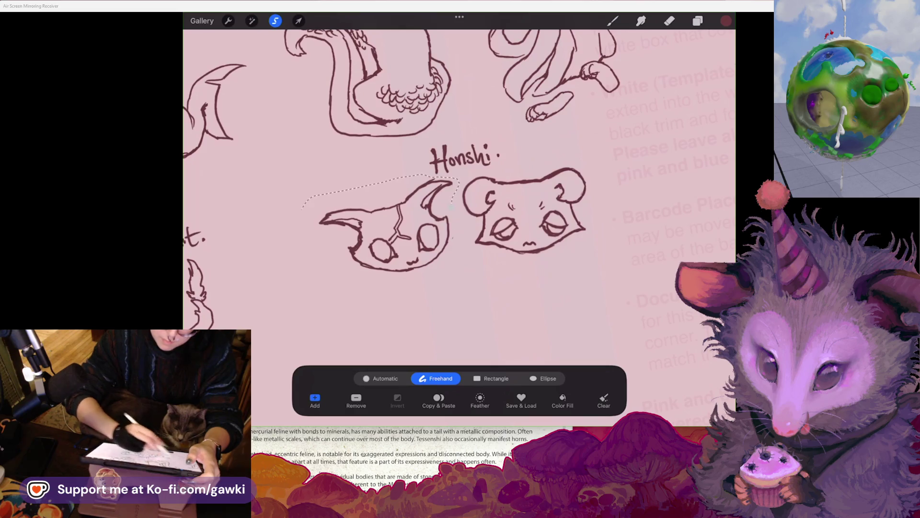
pyautogui.click(299, 21)
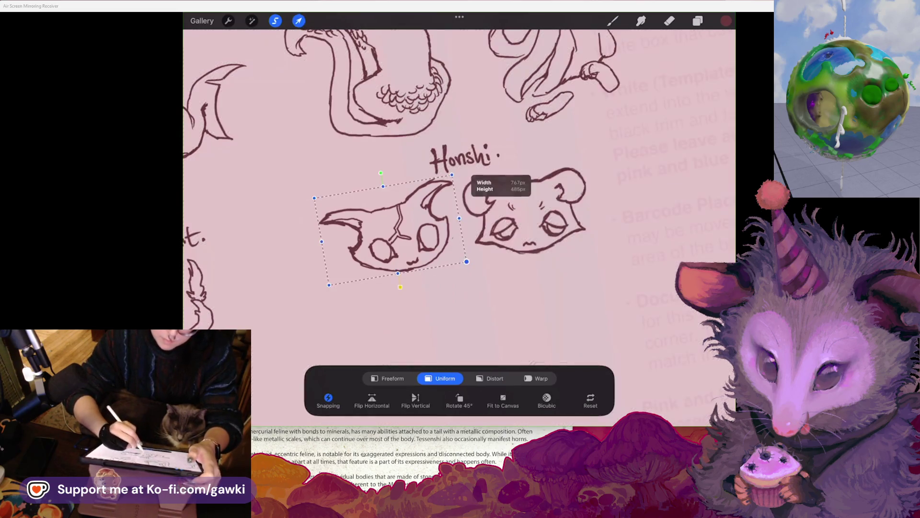
pyautogui.moveTo(397, 225); pyautogui.dragTo(407, 224)
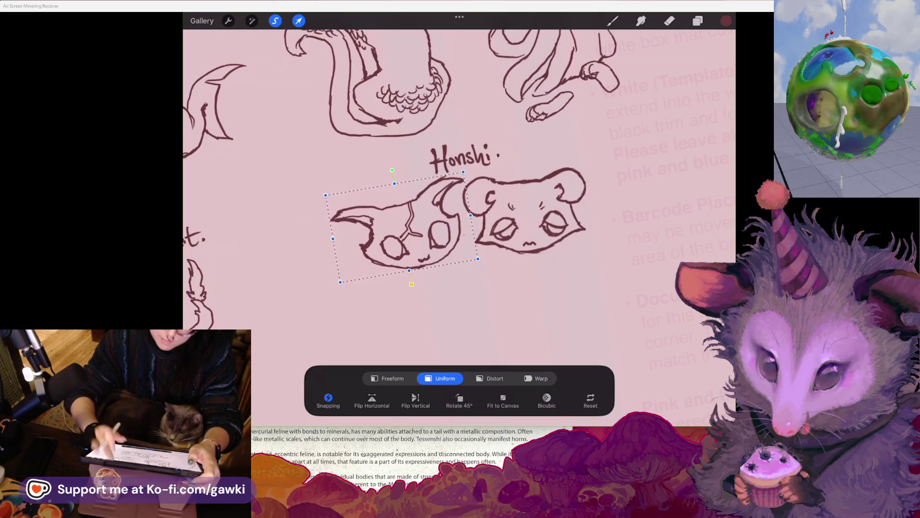
pyautogui.click(612, 20)
pyautogui.scroll(2, 456, 192)
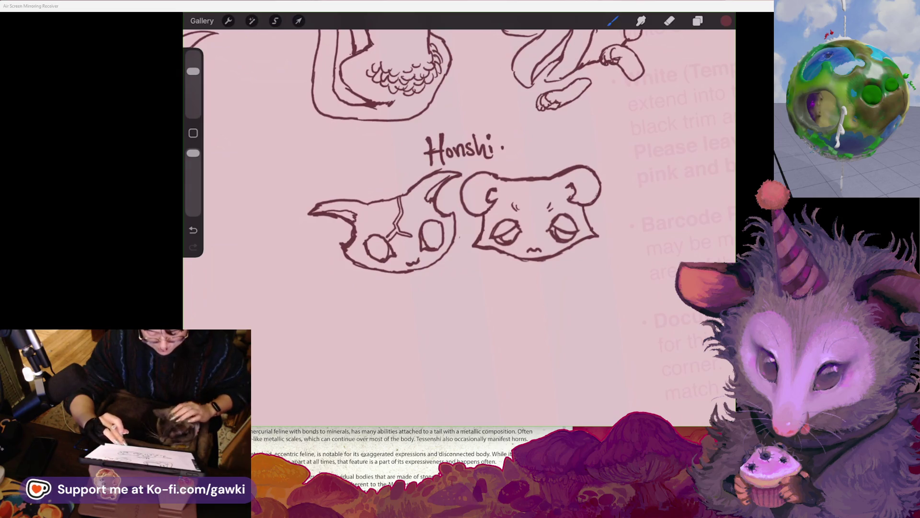
# Erase the right head's lower-right outline and redraw it as a thicker line
pyautogui.scroll(2, 479, 202)
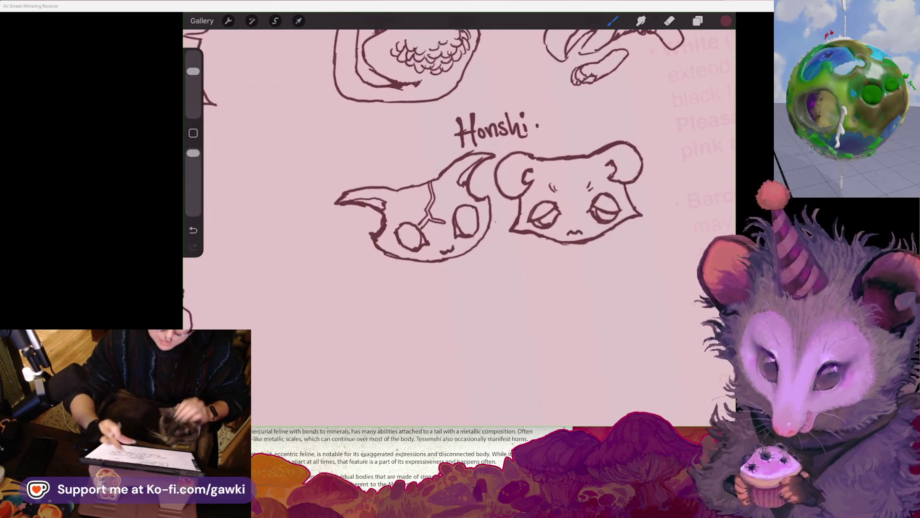
pyautogui.scroll(1, 479, 192)
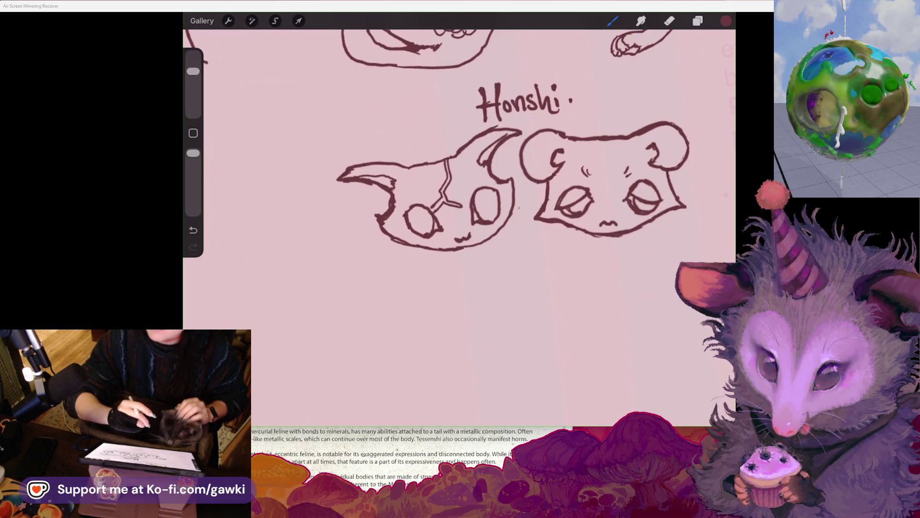
pyautogui.moveTo(517, 144); pyautogui.dragTo(482, 160)
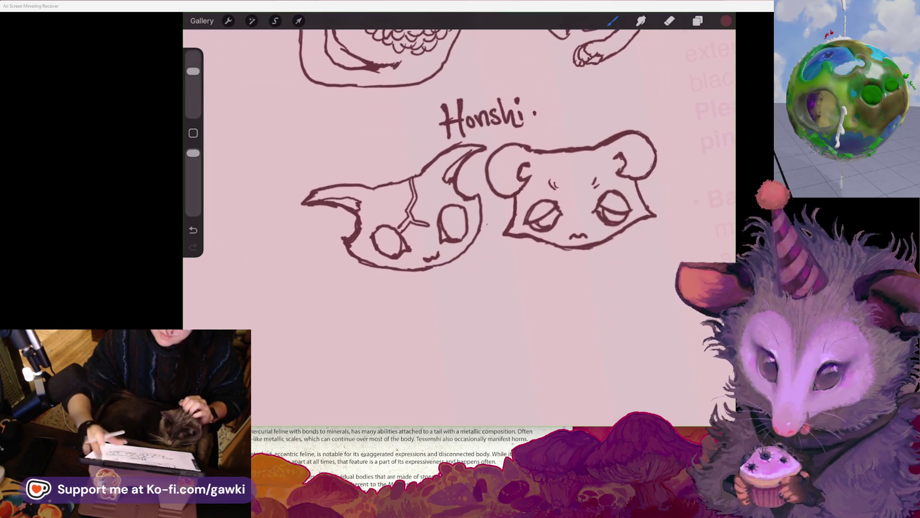
pyautogui.click(669, 21)
pyautogui.moveTo(479, 202); pyautogui.dragTo(422, 226)
pyautogui.moveTo(570, 231); pyautogui.dragTo(540, 256)
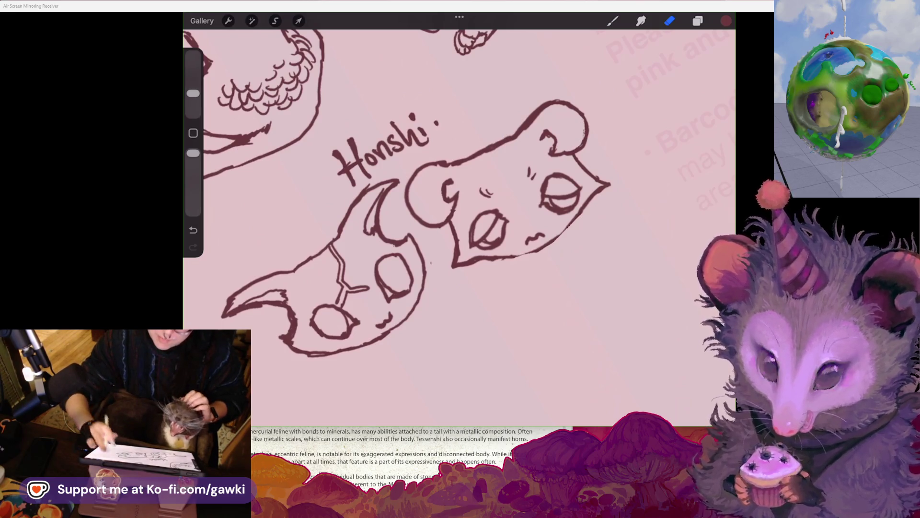
pyautogui.click(612, 20)
pyautogui.moveTo(431, 216); pyautogui.dragTo(437, 228)
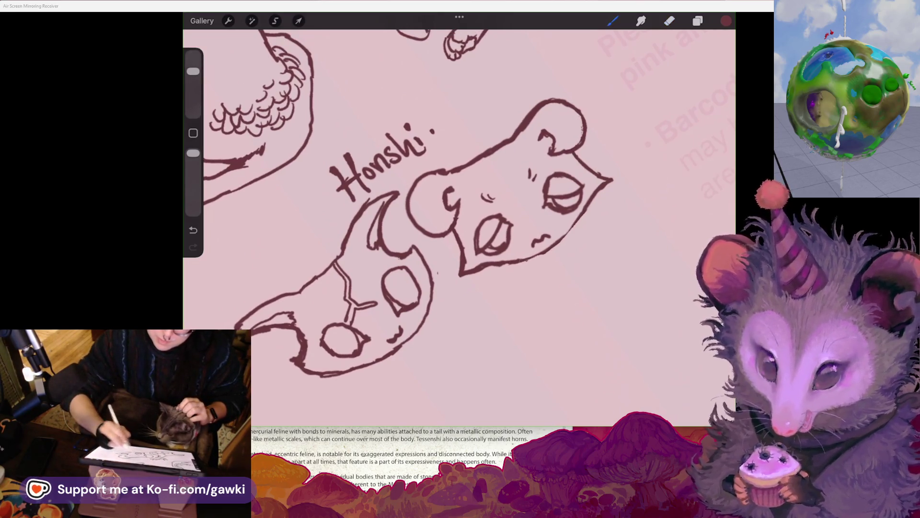
pyautogui.moveTo(584, 214); pyautogui.dragTo(540, 256)
# Zoom out and try several strokes below the left head, undoing each one
pyautogui.click(670, 21)
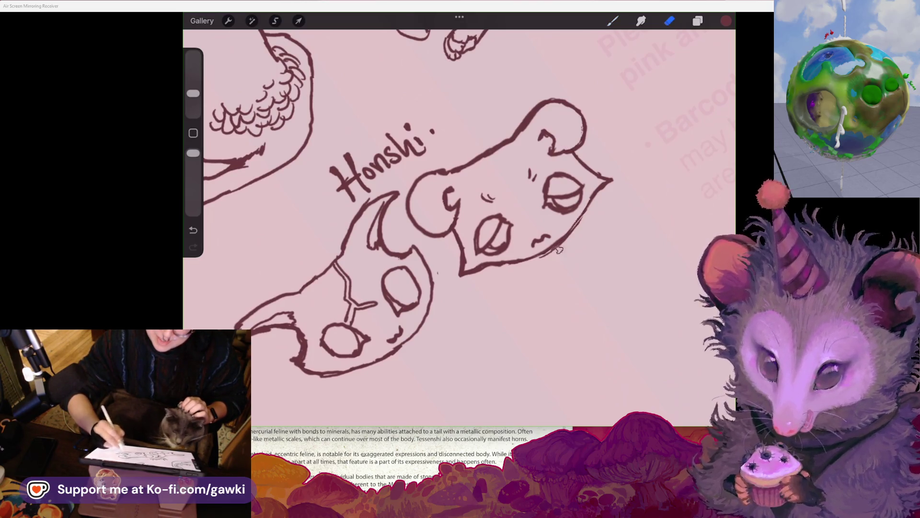
pyautogui.moveTo(494, 235); pyautogui.dragTo(512, 218)
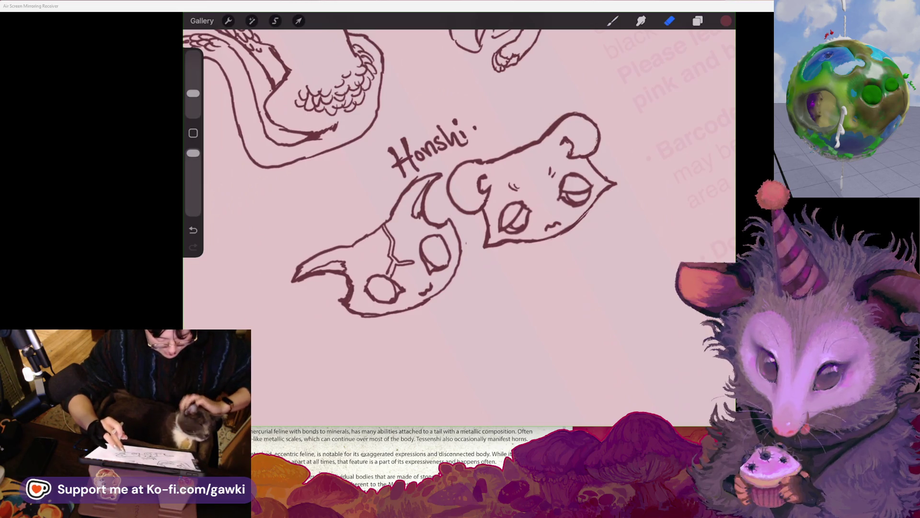
pyautogui.moveTo(427, 151)
pyautogui.mouseDown()
pyautogui.moveTo(452, 134)
pyautogui.moveTo(447, 152)
pyautogui.moveTo(483, 154)
pyautogui.moveTo(484, 125)
pyautogui.moveTo(467, 98)
pyautogui.mouseUp()
pyautogui.click(613, 21)
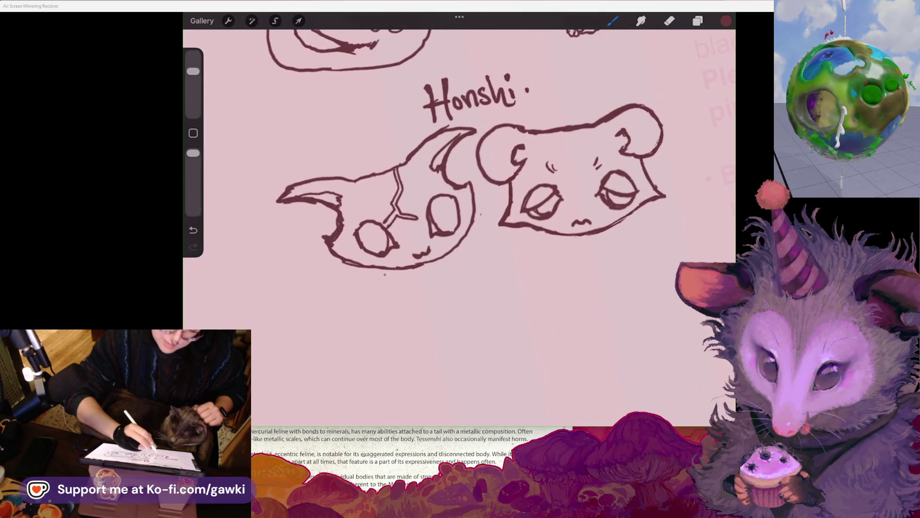
pyautogui.moveTo(376, 292); pyautogui.dragTo(363, 314)
pyautogui.hotkey('ctrl', 'z')
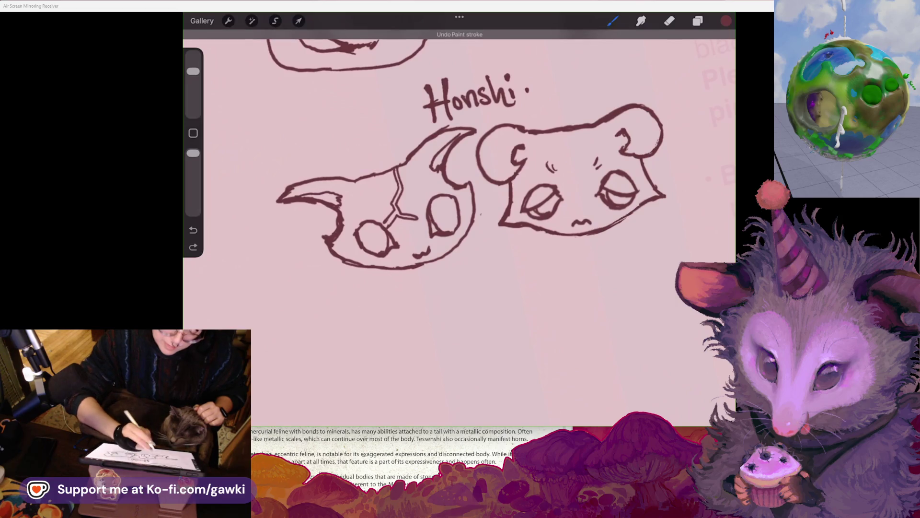
pyautogui.moveTo(391, 269); pyautogui.dragTo(430, 342)
pyautogui.hotkey('ctrl', 'z')
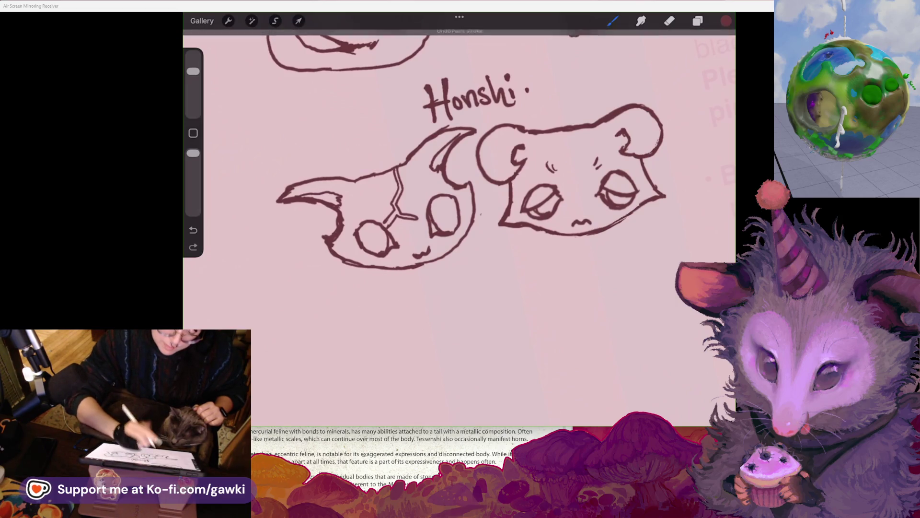
pyautogui.moveTo(389, 270); pyautogui.dragTo(410, 323)
pyautogui.hotkey('ctrl', 'z')
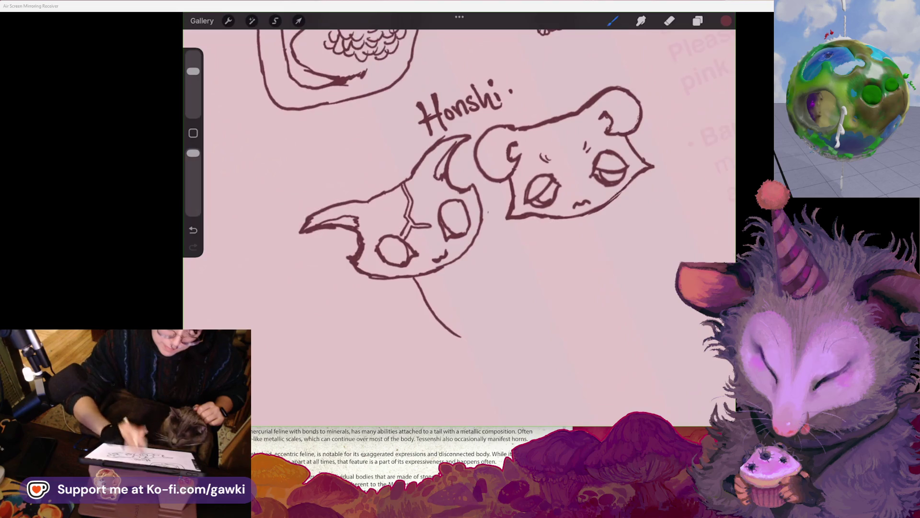
# Draw a curling tail under the left head and a short line near the cat's cheek
pyautogui.scroll(-2, 459, 192)
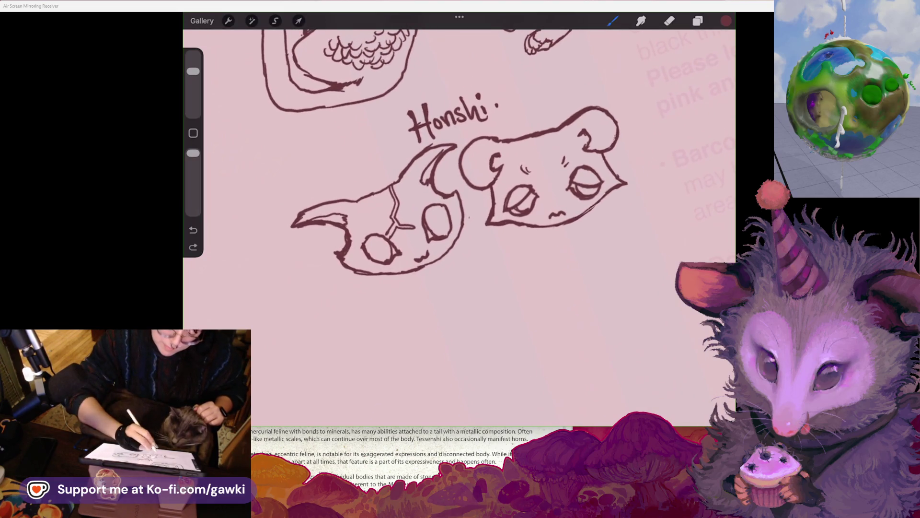
pyautogui.moveTo(346, 308)
pyautogui.mouseDown()
pyautogui.moveTo(359, 323)
pyautogui.moveTo(400, 290)
pyautogui.moveTo(434, 322)
pyautogui.moveTo(458, 298)
pyautogui.moveTo(465, 318)
pyautogui.moveTo(450, 345)
pyautogui.moveTo(468, 344)
pyautogui.mouseUp()
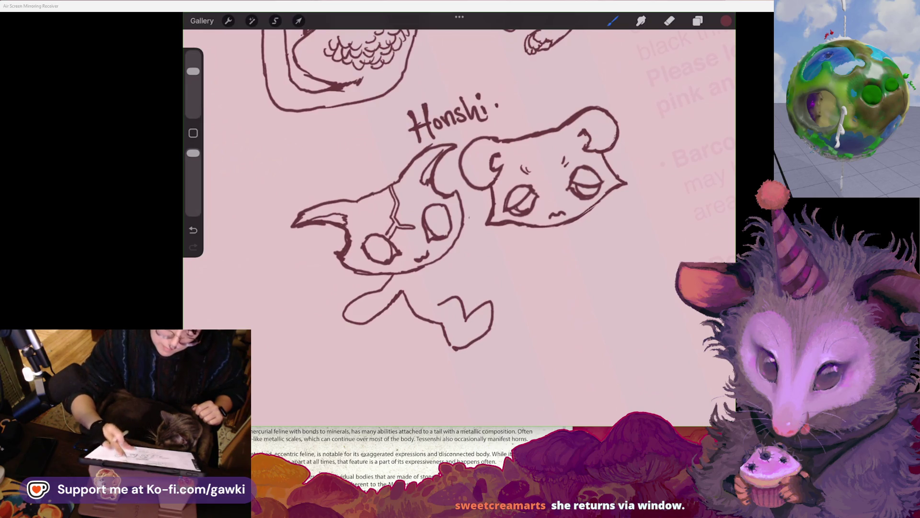
pyautogui.scroll(-1, 460, 215)
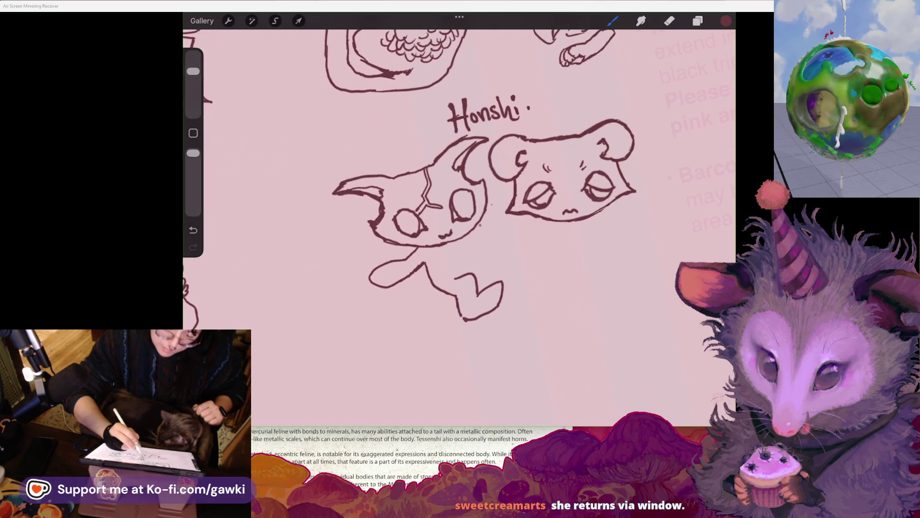
pyautogui.scroll(1, 410, 182)
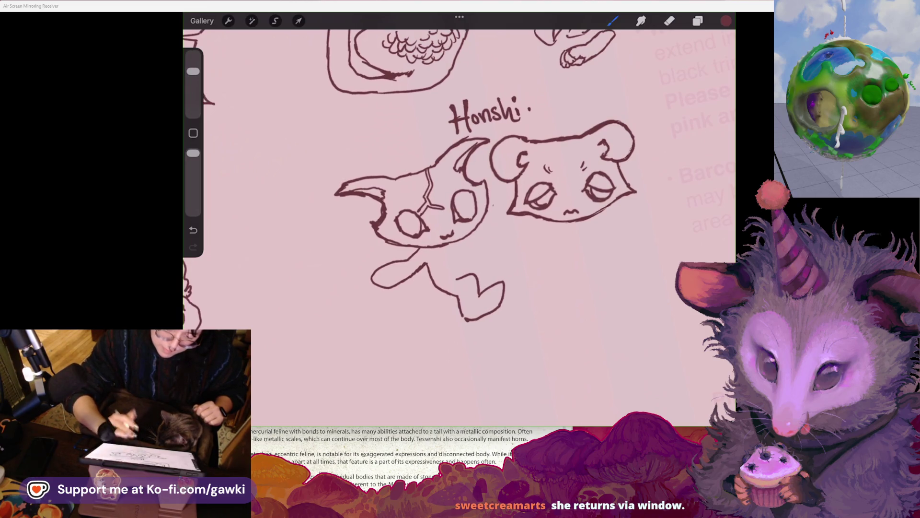
pyautogui.moveTo(474, 231); pyautogui.dragTo(486, 236)
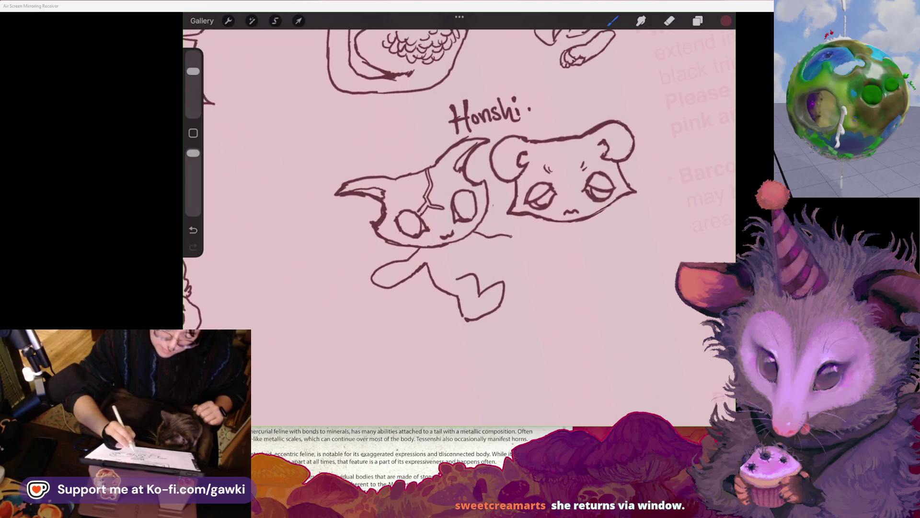
# Redraw the cat's body with a rising line, then undo the stray recent strokes
pyautogui.scroll(1, 460, 216)
pyautogui.moveTo(479, 249); pyautogui.dragTo(517, 231)
pyautogui.hotkey('ctrl', 'z')
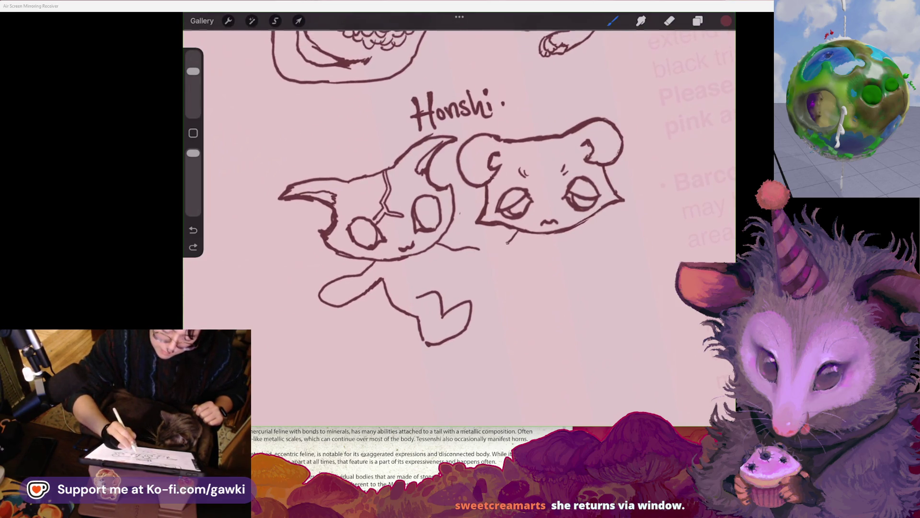
pyautogui.moveTo(469, 259)
pyautogui.mouseDown()
pyautogui.moveTo(475, 271)
pyautogui.moveTo(515, 263)
pyautogui.mouseUp()
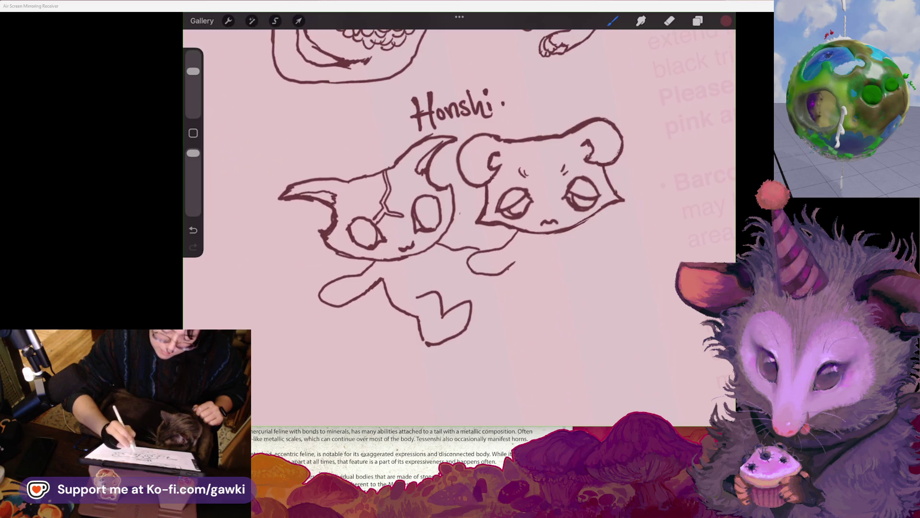
pyautogui.scroll(-2, 460, 215)
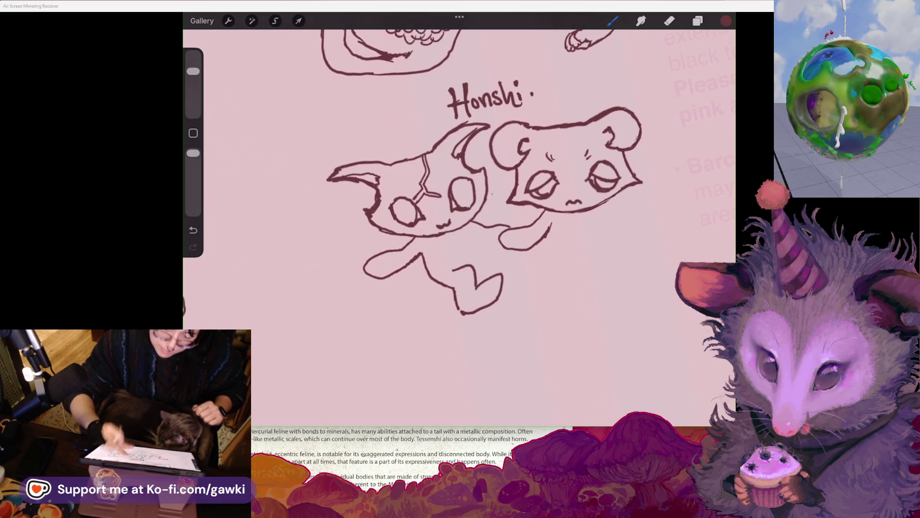
pyautogui.moveTo(477, 257); pyautogui.dragTo(474, 268)
pyautogui.hotkey('ctrl', 'z')
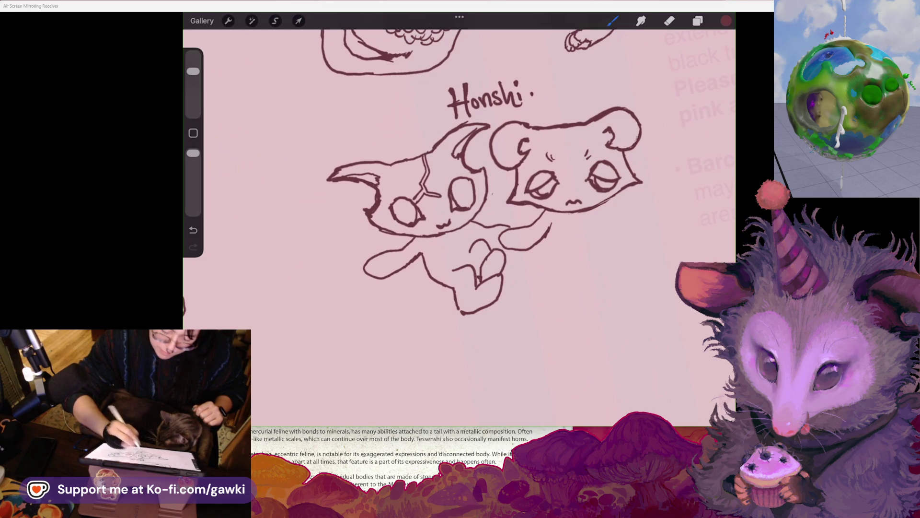
pyautogui.hotkey('ctrl', 'z')
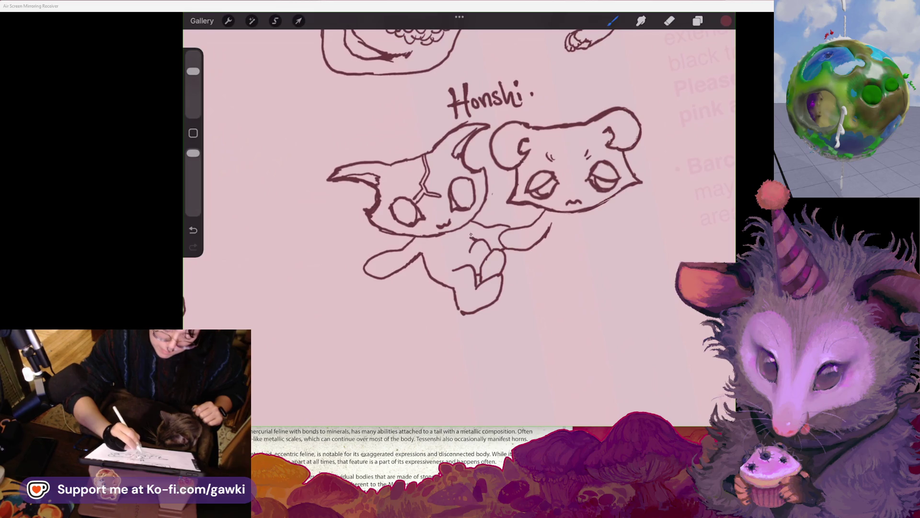
pyautogui.hotkey('ctrl', 'z')
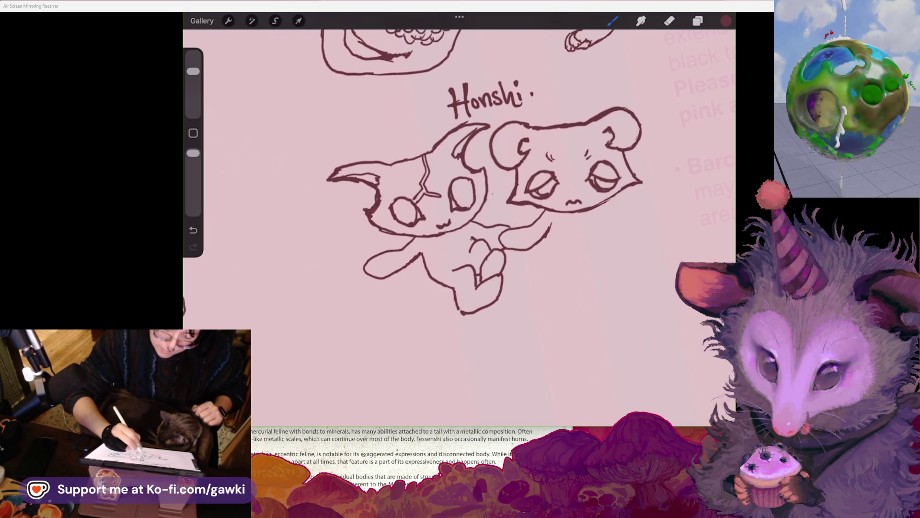
pyautogui.scroll(-2, 484, 191)
pyautogui.hotkey('ctrl', 'z')
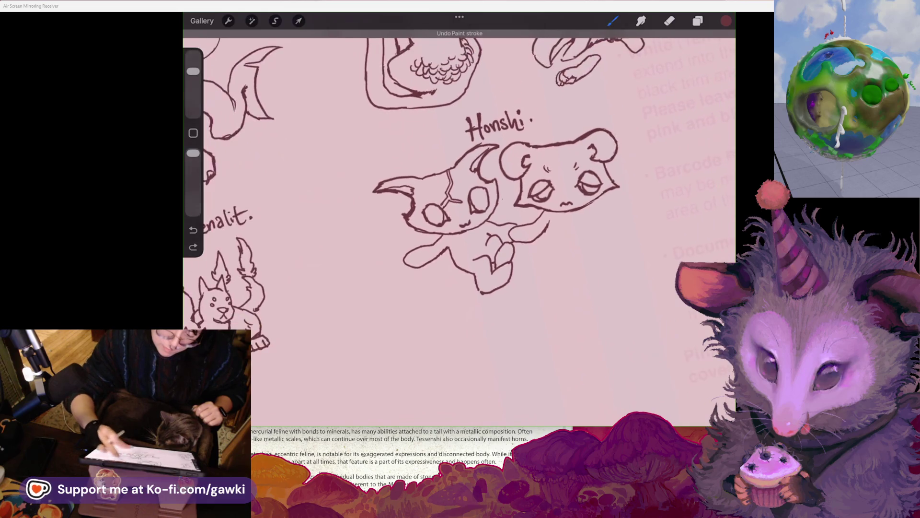
# Add short marks on the feline's chest, removing the last one, and return to the inking brush
pyautogui.scroll(2, 503, 201)
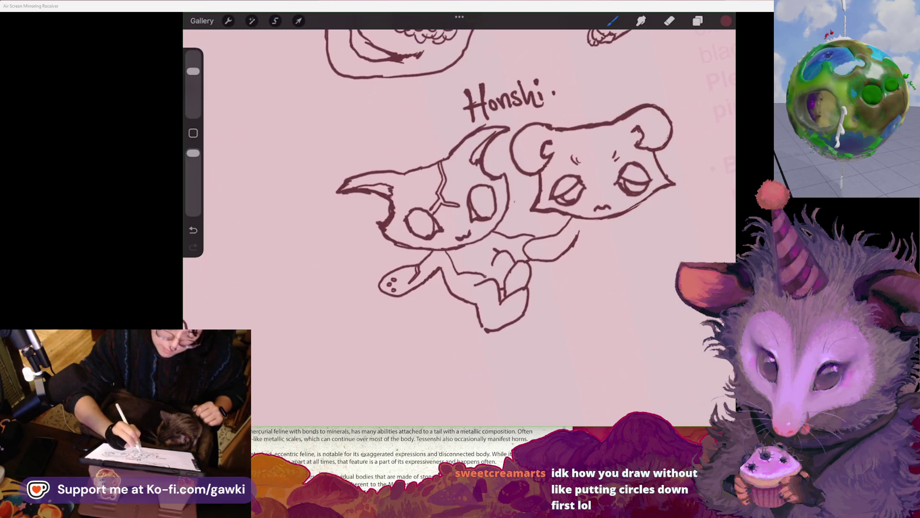
pyautogui.hotkey('ctrl', 'z')
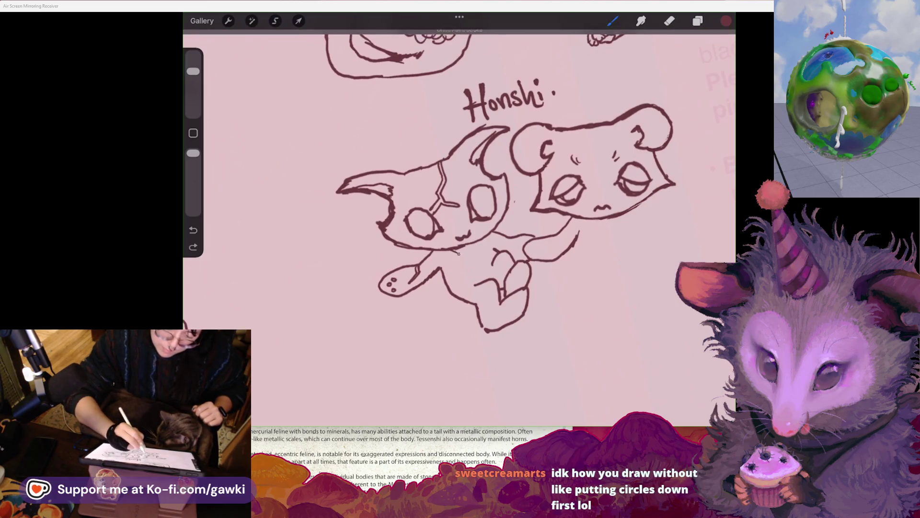
pyautogui.moveTo(459, 253); pyautogui.dragTo(454, 272)
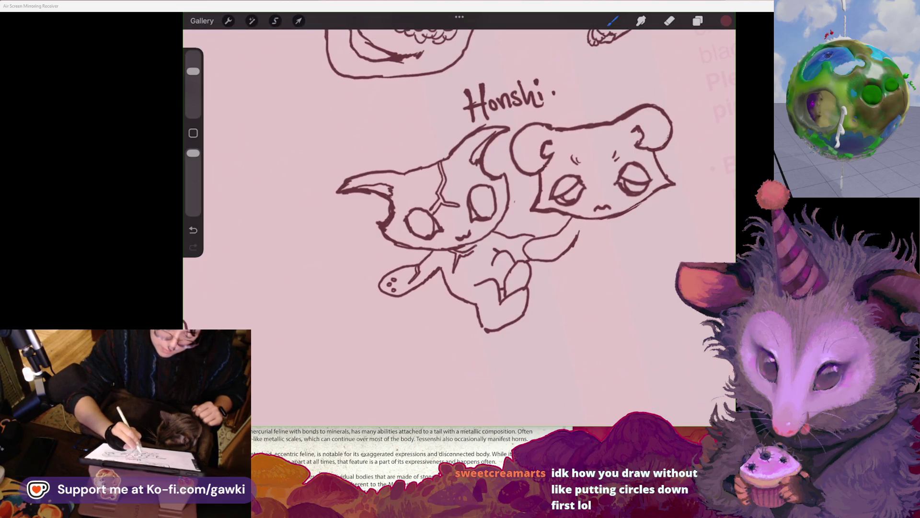
pyautogui.moveTo(473, 250); pyautogui.dragTo(483, 250)
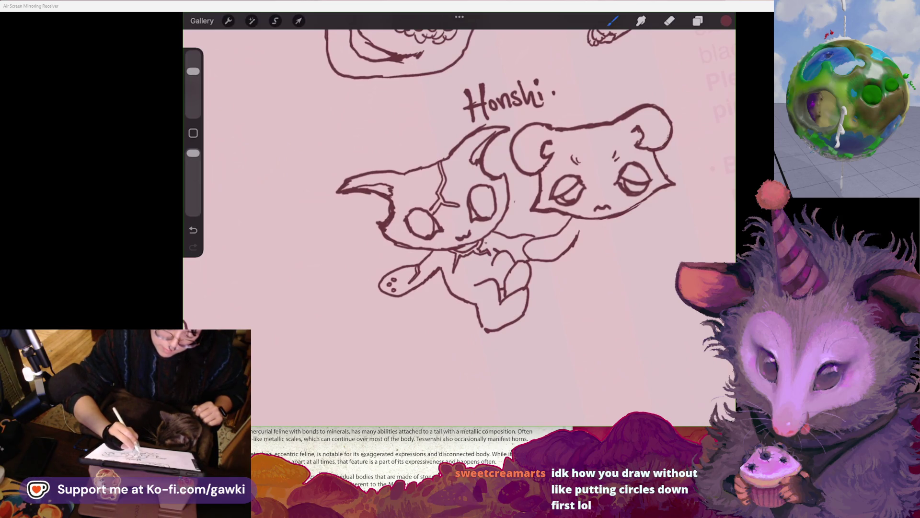
pyautogui.hotkey('ctrl', 'z')
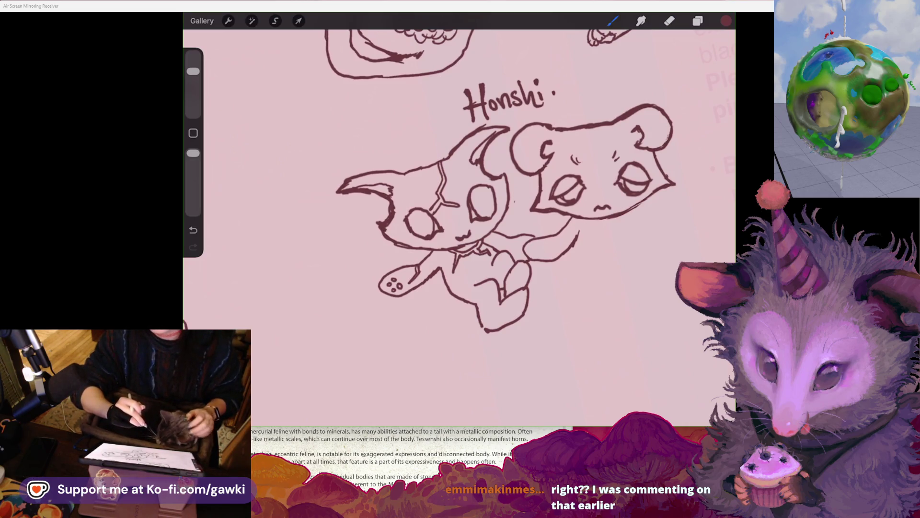
pyautogui.hscroll(5, 455, 201)
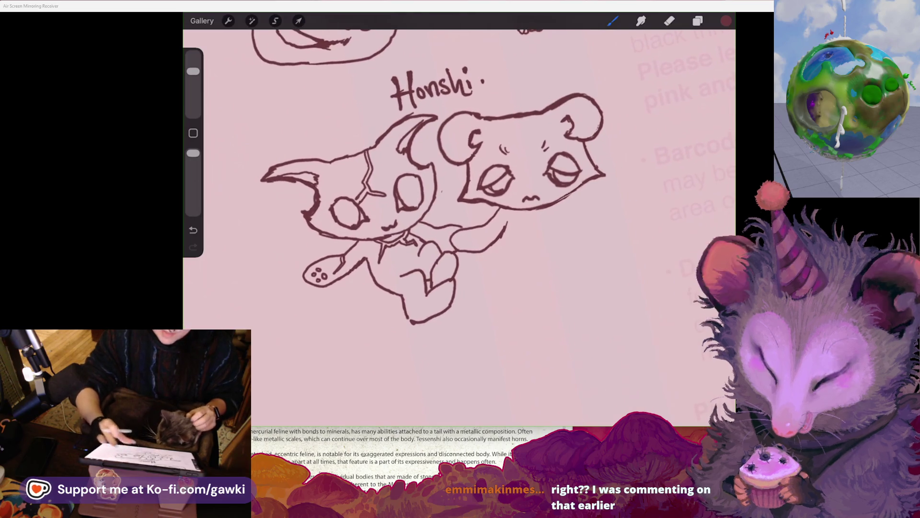
pyautogui.hscroll(2, 413, 202)
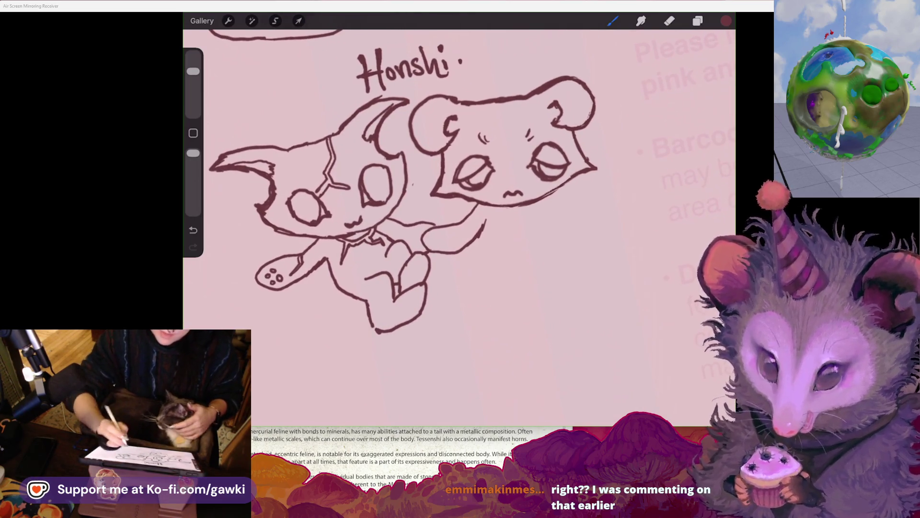
pyautogui.click(669, 21)
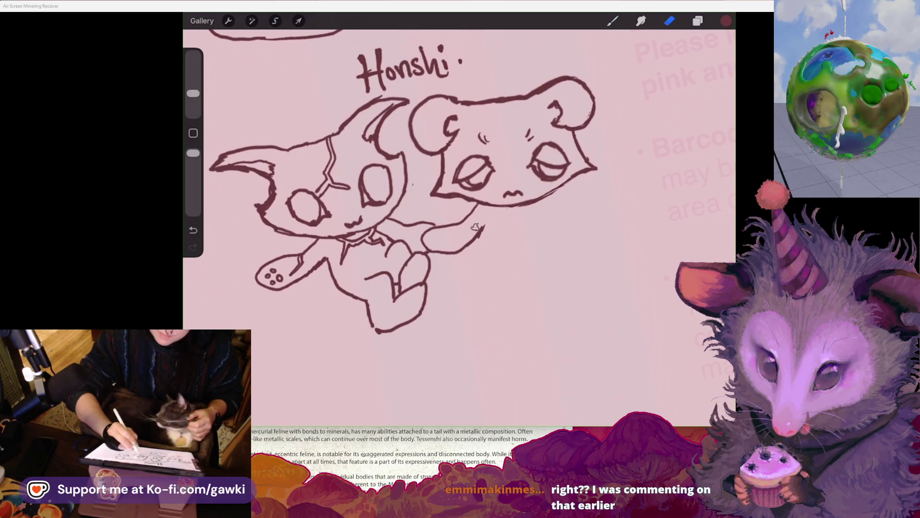
pyautogui.click(613, 20)
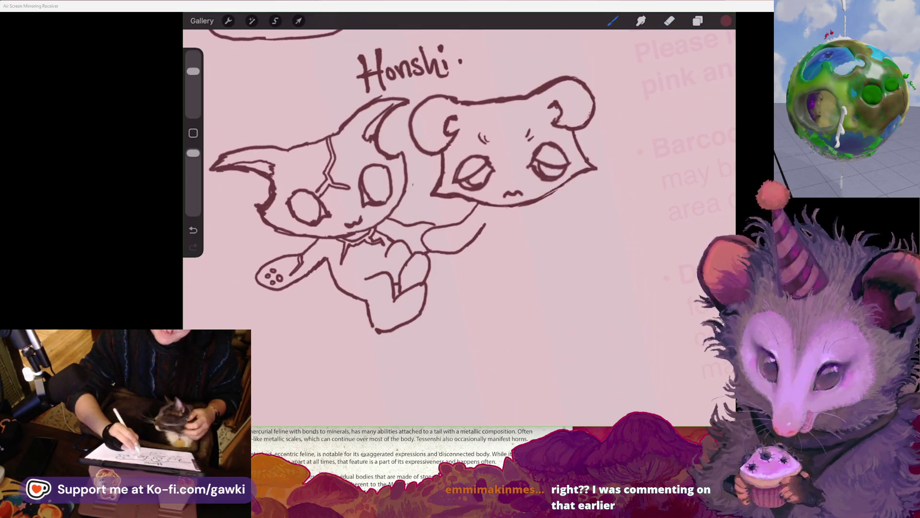
# Draw a short line and tiny mark under the right creature's mouth, then extend the arm line downward
pyautogui.scroll(-2, 413, 201)
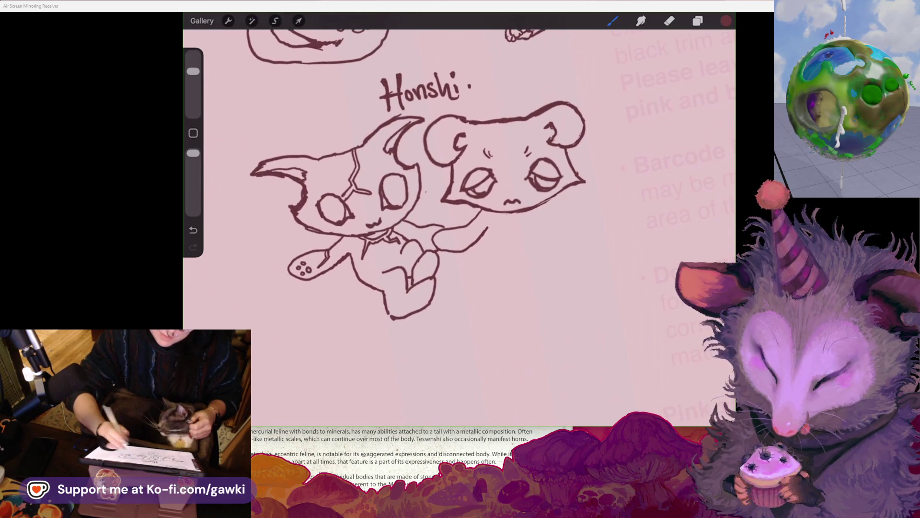
pyautogui.click(669, 21)
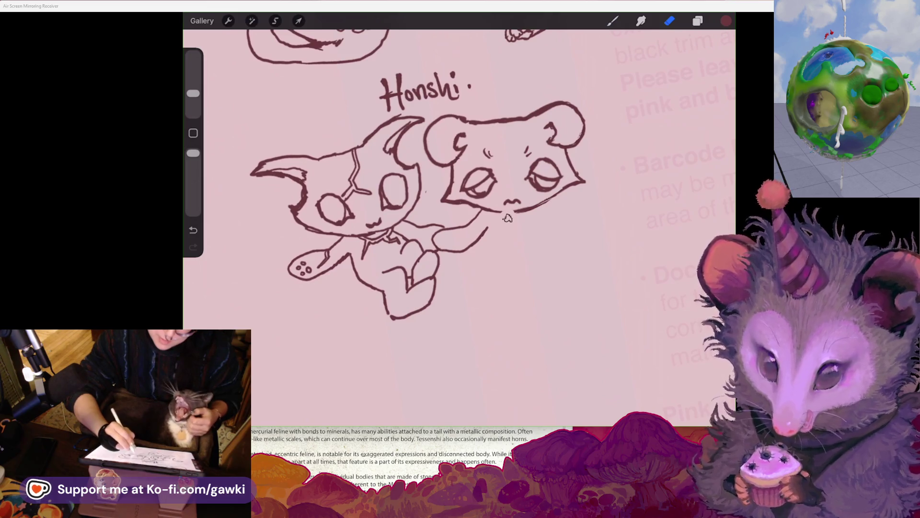
pyautogui.click(612, 21)
pyautogui.click(613, 20)
pyautogui.moveTo(501, 211); pyautogui.dragTo(499, 227)
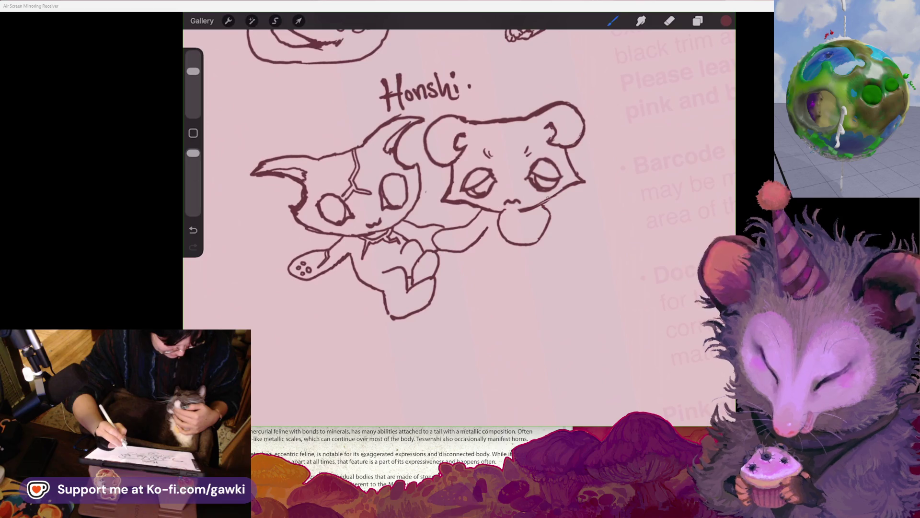
pyautogui.moveTo(513, 202); pyautogui.dragTo(516, 205)
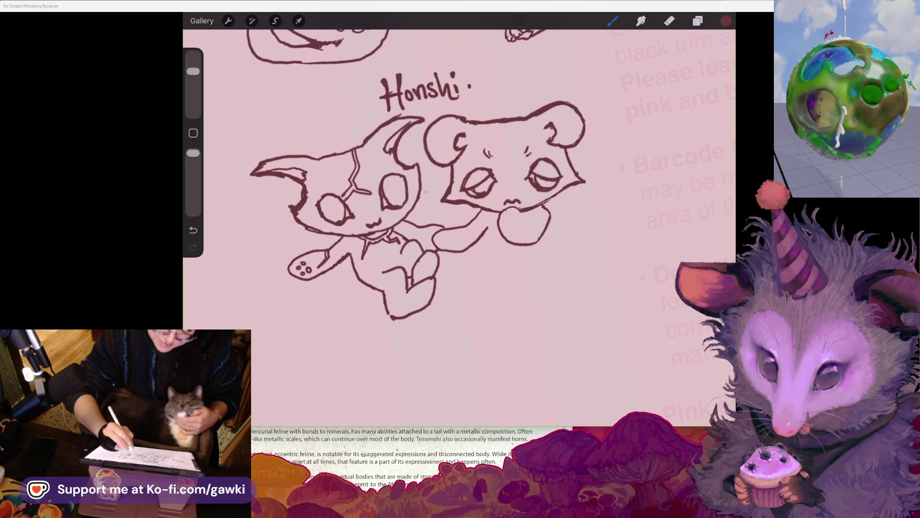
pyautogui.click(670, 21)
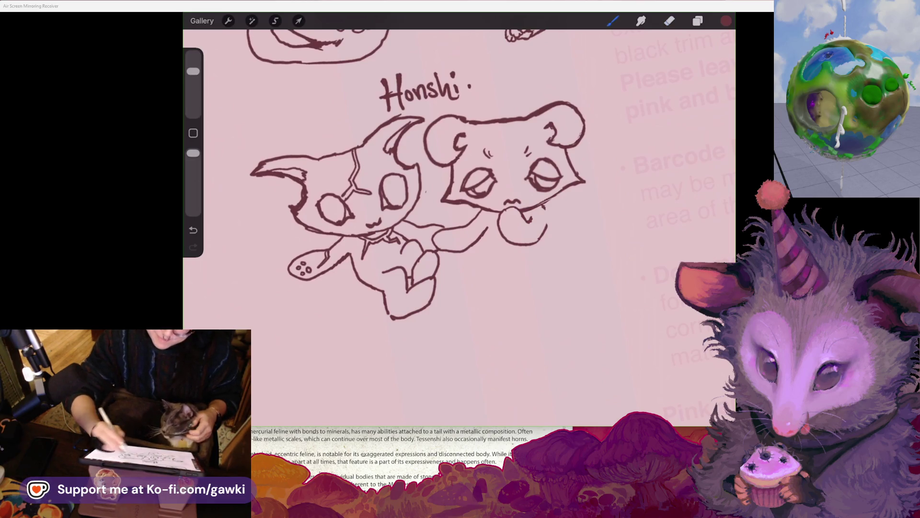
pyautogui.scroll(1, 412, 182)
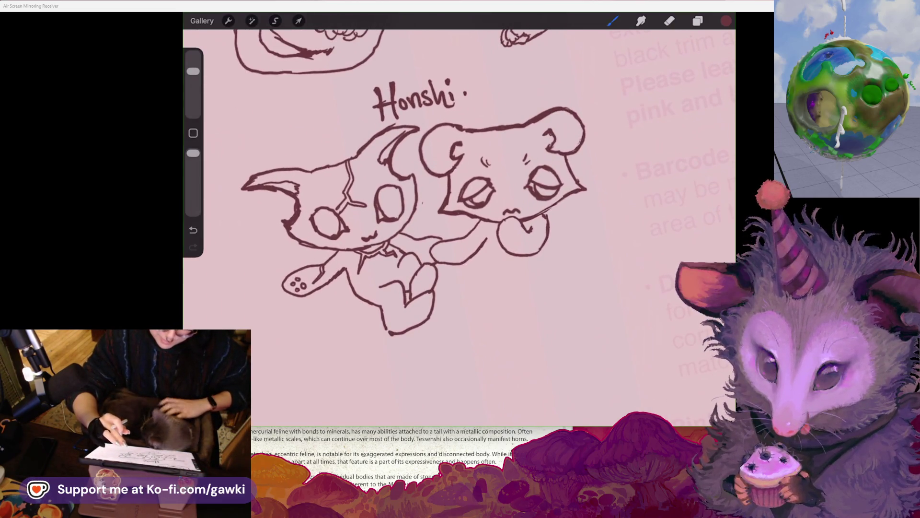
pyautogui.hscroll(2, 400, 223)
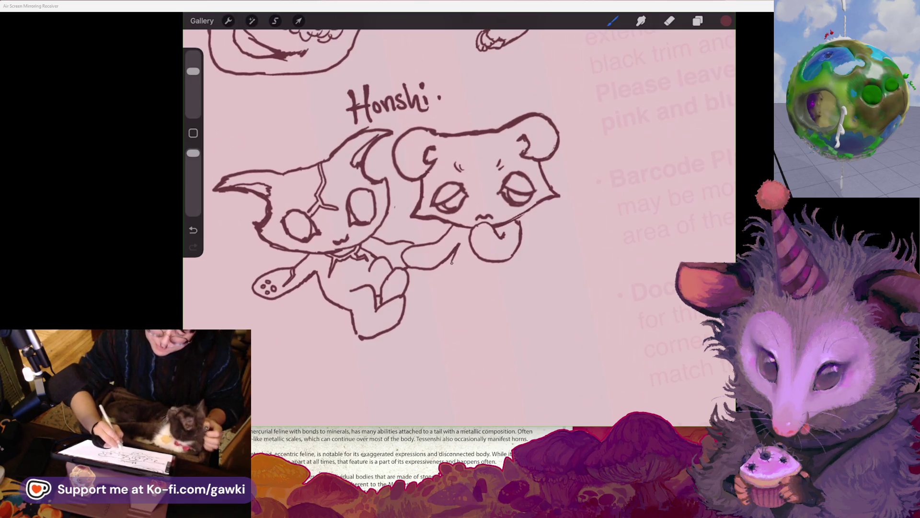
pyautogui.moveTo(458, 269); pyautogui.dragTo(461, 276)
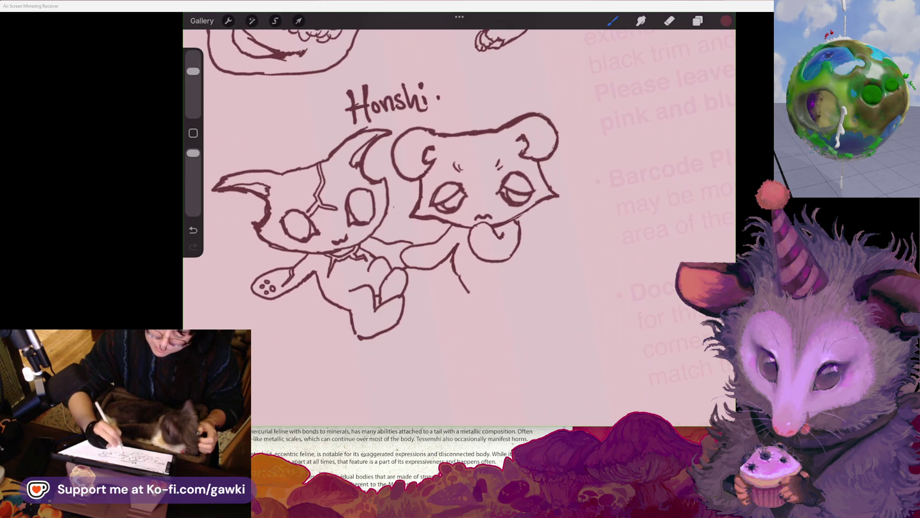
# Draw the second creature's leg outline under the right head, undoing failed attempts
pyautogui.moveTo(472, 315)
pyautogui.mouseDown()
pyautogui.moveTo(494, 331)
pyautogui.moveTo(489, 285)
pyautogui.mouseUp()
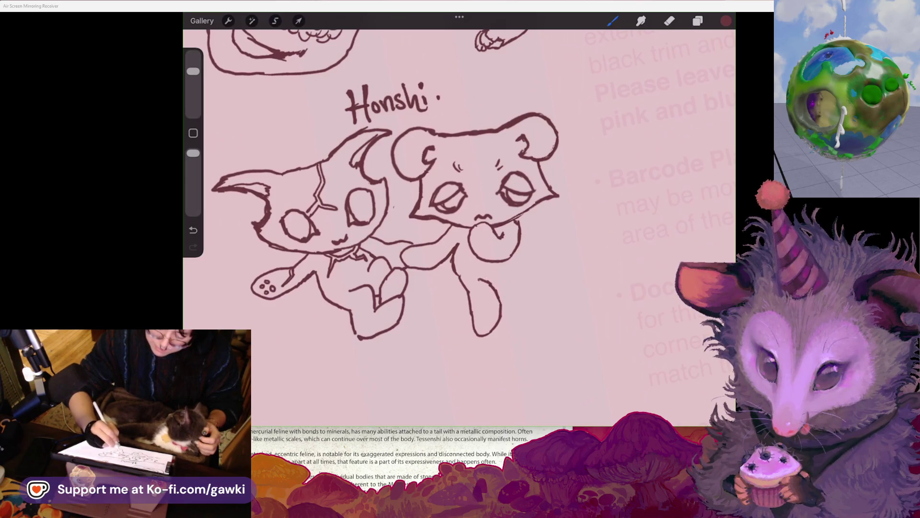
pyautogui.hotkey('ctrl', 'z')
pyautogui.scroll(-2, 383, 216)
pyautogui.moveTo(506, 275); pyautogui.dragTo(511, 305)
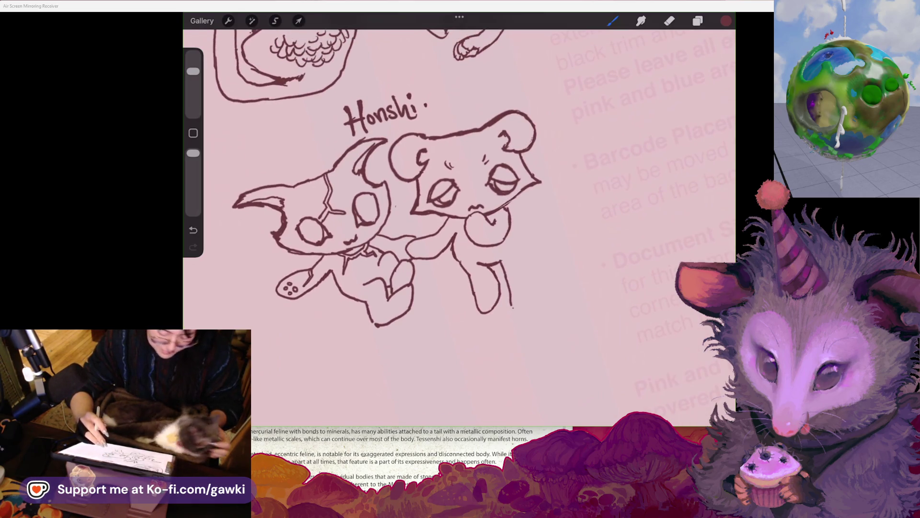
pyautogui.scroll(2, 364, 211)
pyautogui.hotkey('ctrl', 'z')
pyautogui.hotkey('ctrl', 'z')
pyautogui.moveTo(481, 271); pyautogui.dragTo(509, 314)
pyautogui.moveTo(511, 278); pyautogui.dragTo(511, 306)
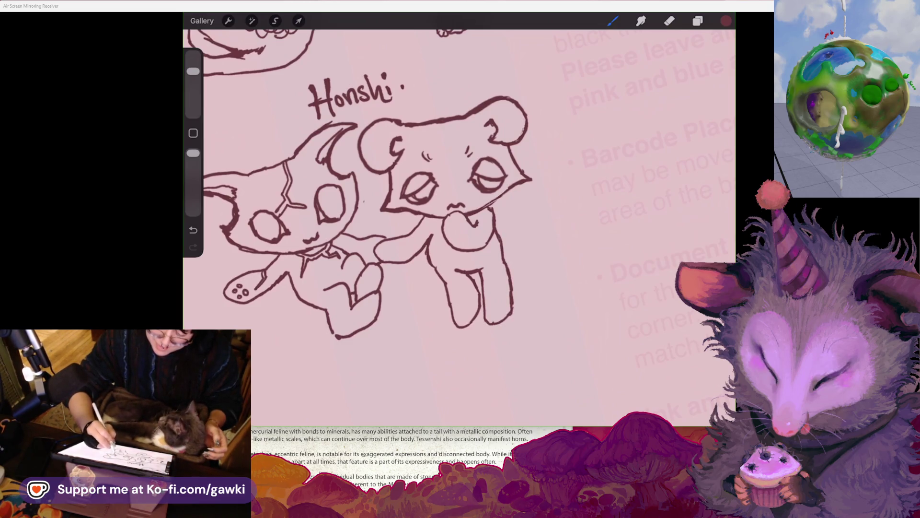
pyautogui.scroll(-2, 384, 192)
pyautogui.scroll(3, 438, 202)
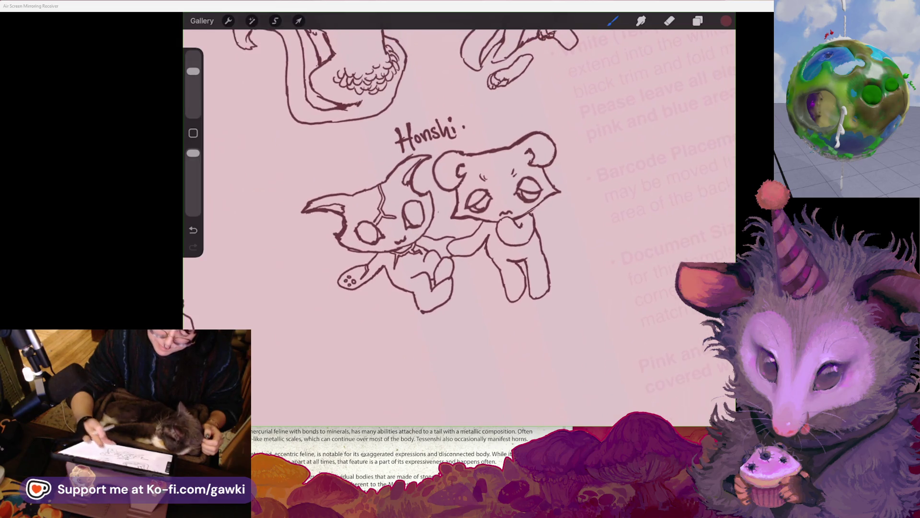
pyautogui.hotkey('ctrl', 'z')
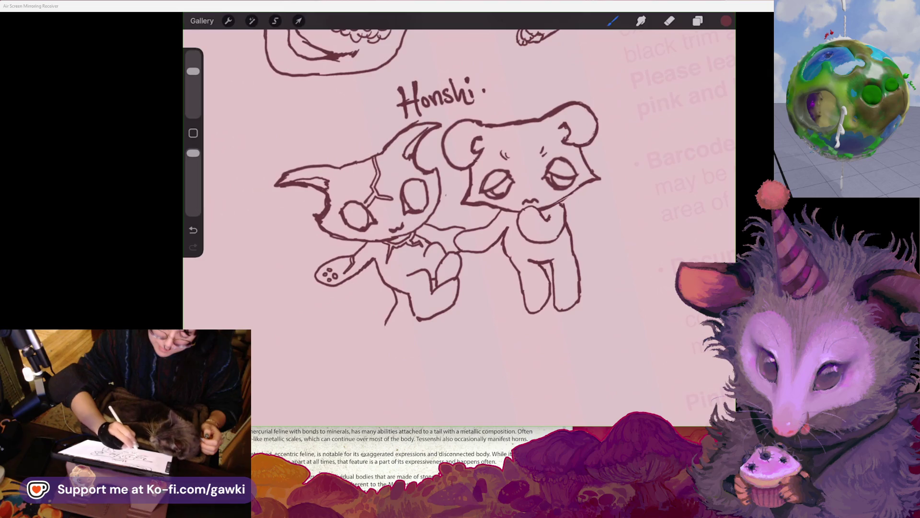
# Extend the left cat's lower leg line and tail, then add a curl inside the right creature's tail
pyautogui.moveTo(386, 321); pyautogui.dragTo(388, 357)
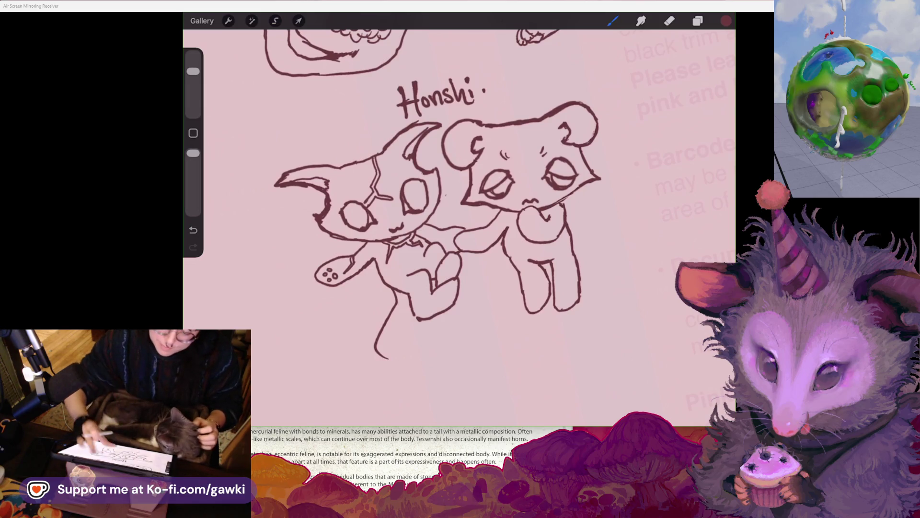
pyautogui.moveTo(436, 95)
pyautogui.mouseDown()
pyautogui.moveTo(450, 113)
pyautogui.moveTo(412, 91)
pyautogui.mouseUp()
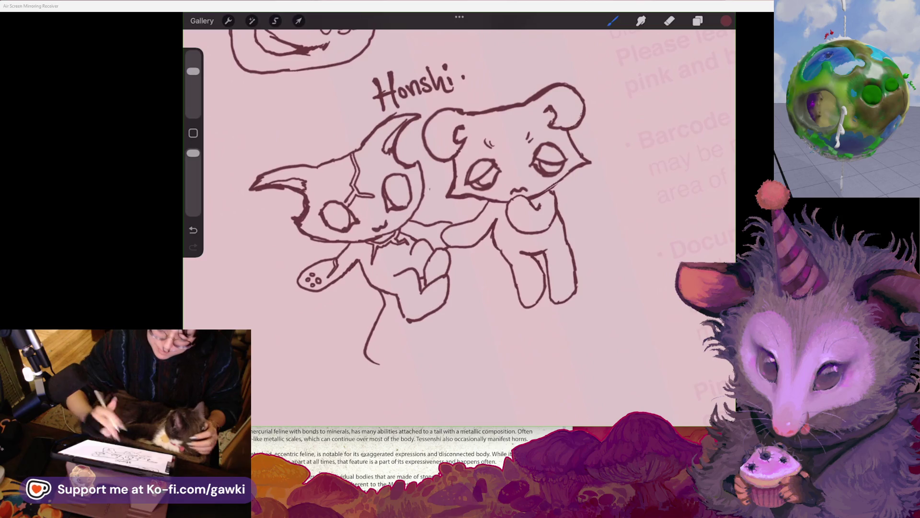
pyautogui.moveTo(584, 208); pyautogui.dragTo(597, 235)
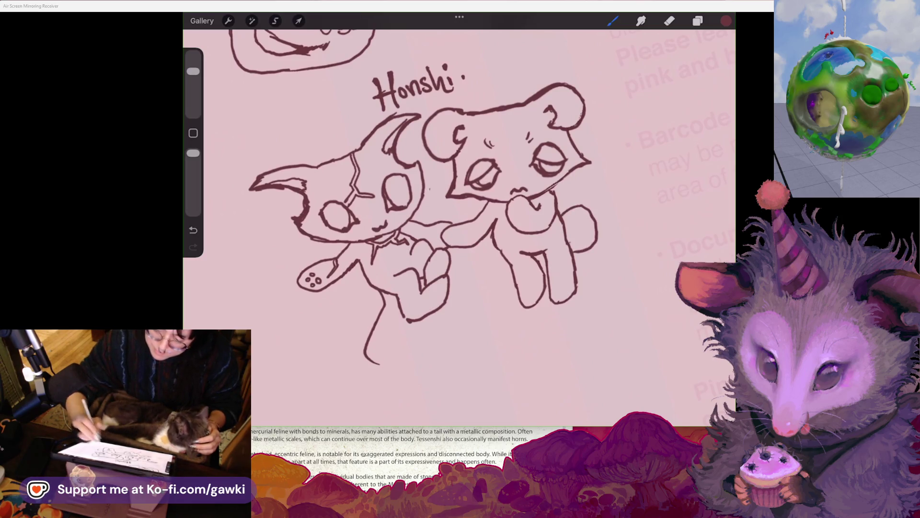
pyautogui.moveTo(376, 365)
pyautogui.mouseDown()
pyautogui.moveTo(421, 369)
pyautogui.moveTo(447, 338)
pyautogui.moveTo(389, 341)
pyautogui.mouseUp()
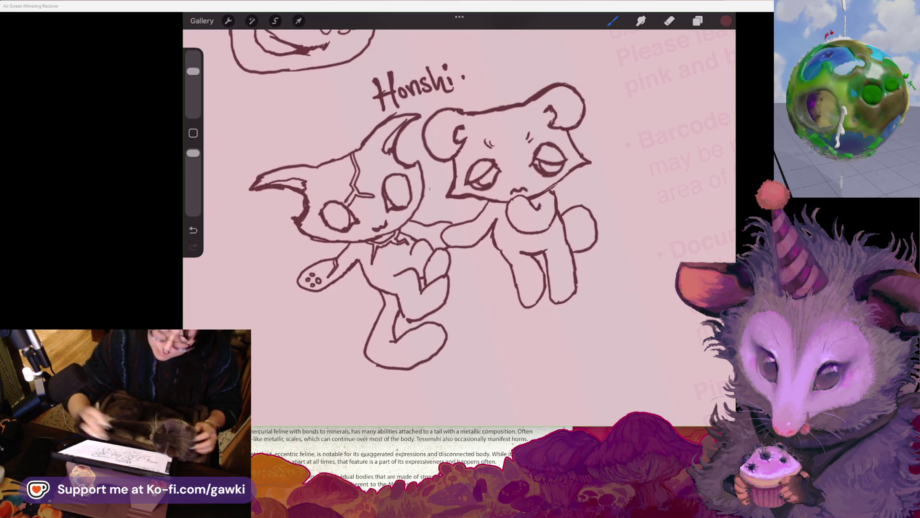
pyautogui.scroll(3, 459, 225)
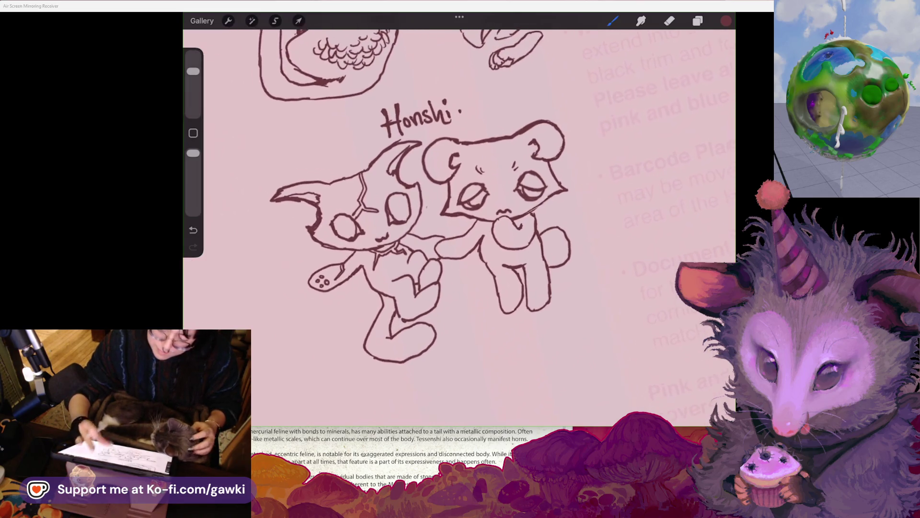
pyautogui.moveTo(548, 272); pyautogui.dragTo(545, 280)
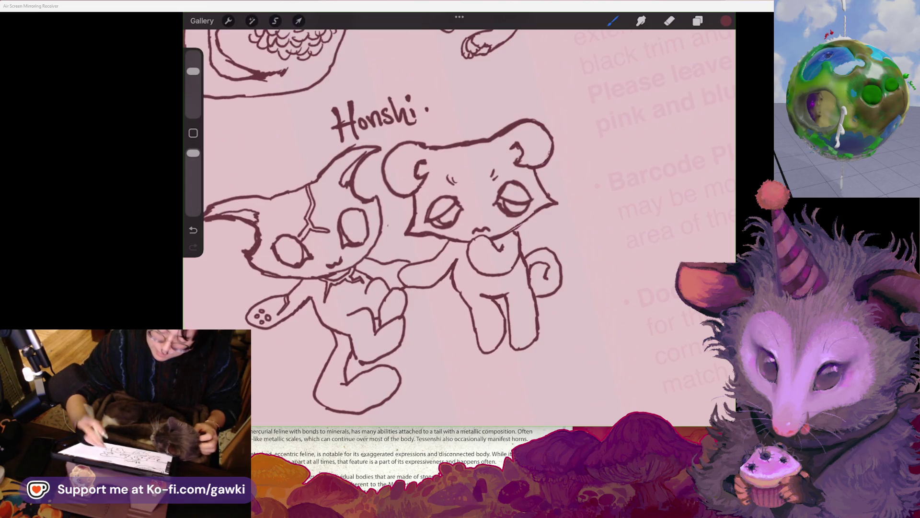
pyautogui.scroll(-3, 459, 225)
pyautogui.scroll(3, 459, 225)
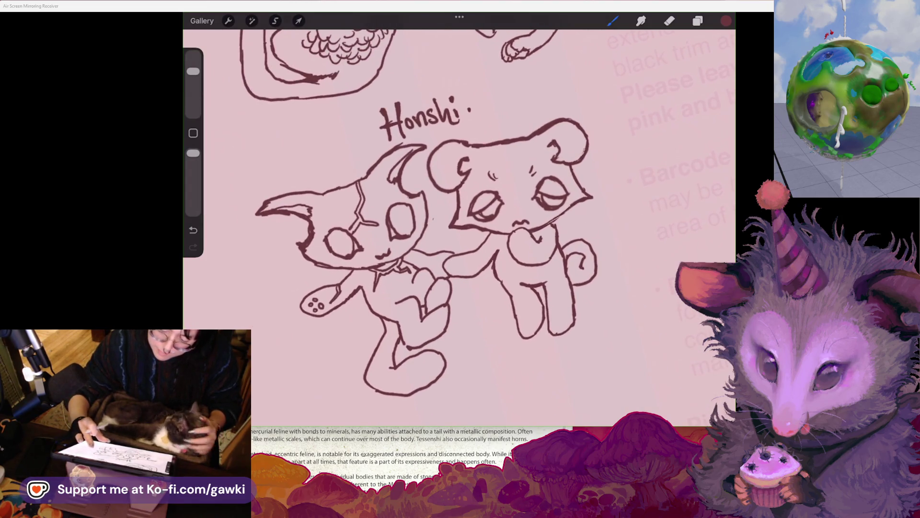
pyautogui.scroll(3, 459, 226)
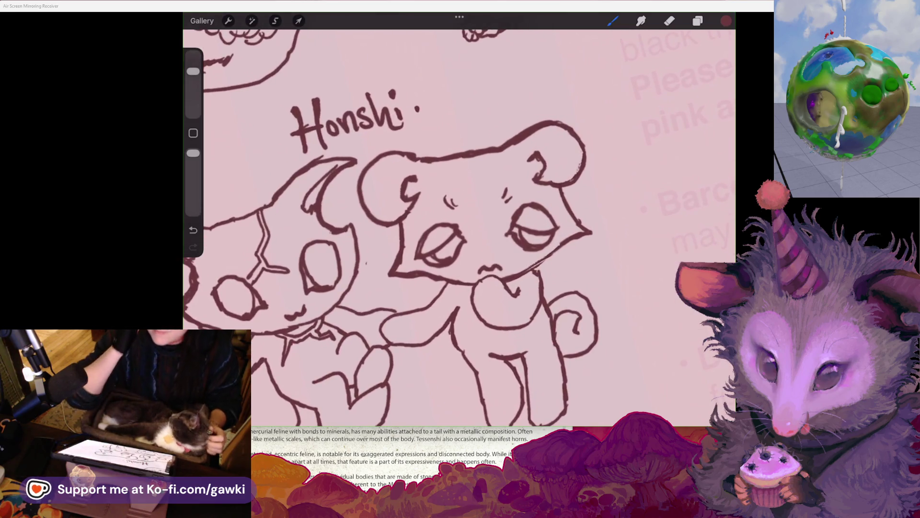
pyautogui.scroll(-3, 460, 225)
pyautogui.scroll(2, 459, 225)
pyautogui.scroll(-3, 459, 225)
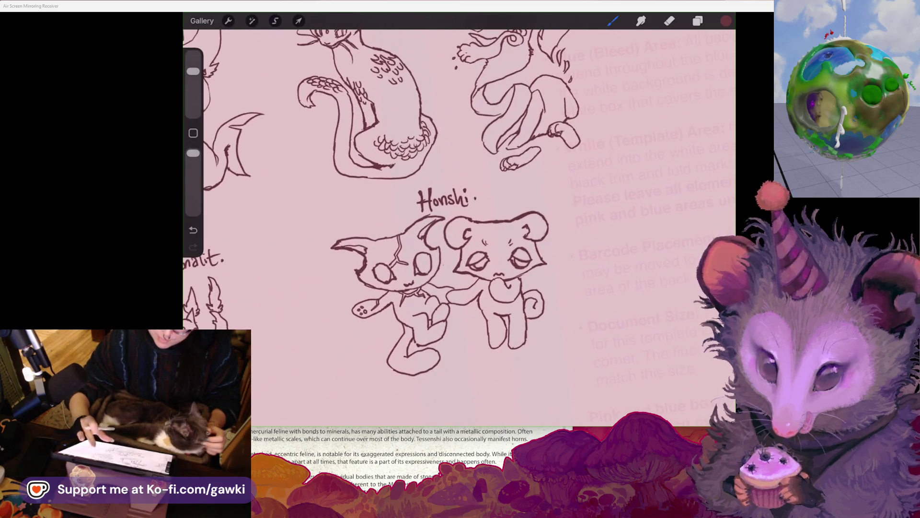
pyautogui.scroll(5, 459, 225)
pyautogui.scroll(-1, 459, 226)
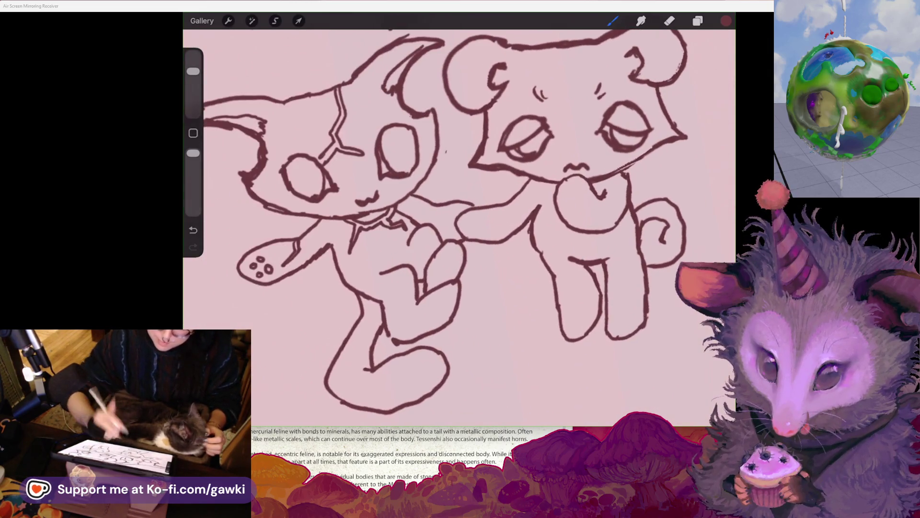
# Dot toe beans onto both creatures' paws, removing the stray dots
pyautogui.moveTo(451, 251); pyautogui.dragTo(452, 253)
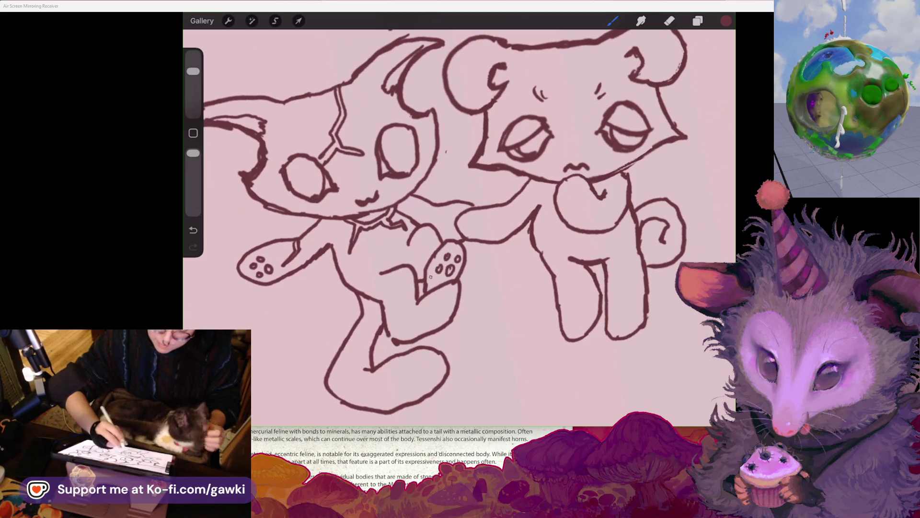
pyautogui.hscroll(3, 459, 225)
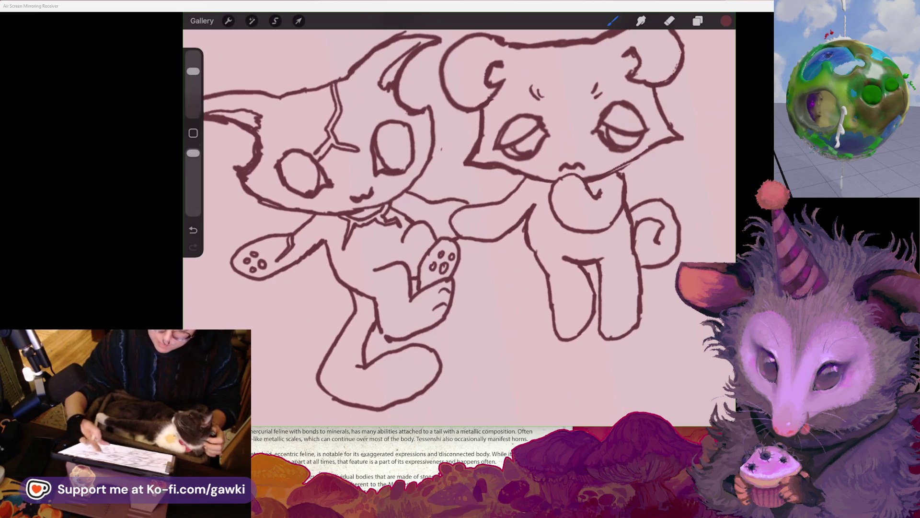
pyautogui.moveTo(399, 309); pyautogui.dragTo(411, 322)
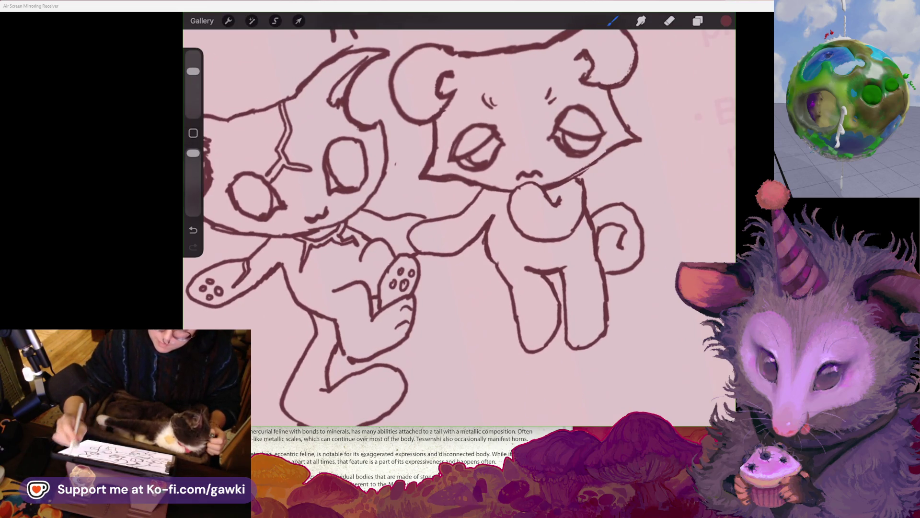
pyautogui.click(613, 20)
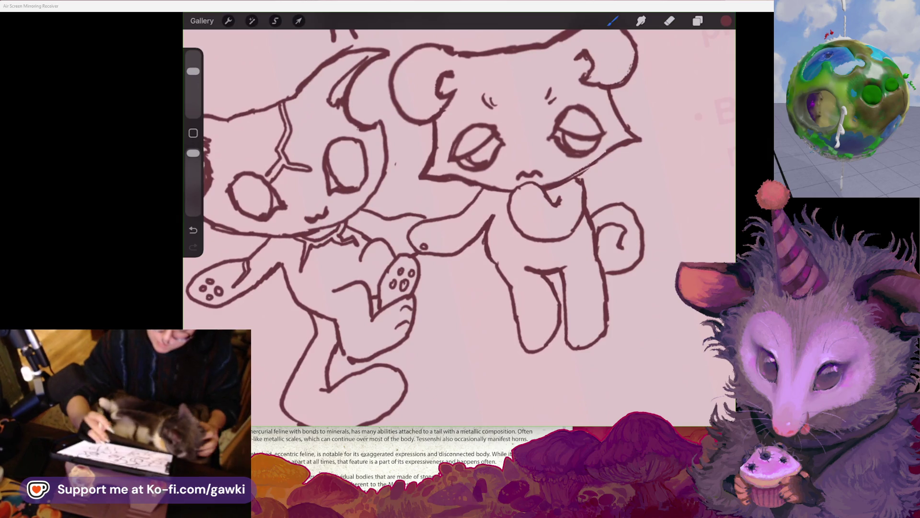
pyautogui.hotkey('ctrl', 'z')
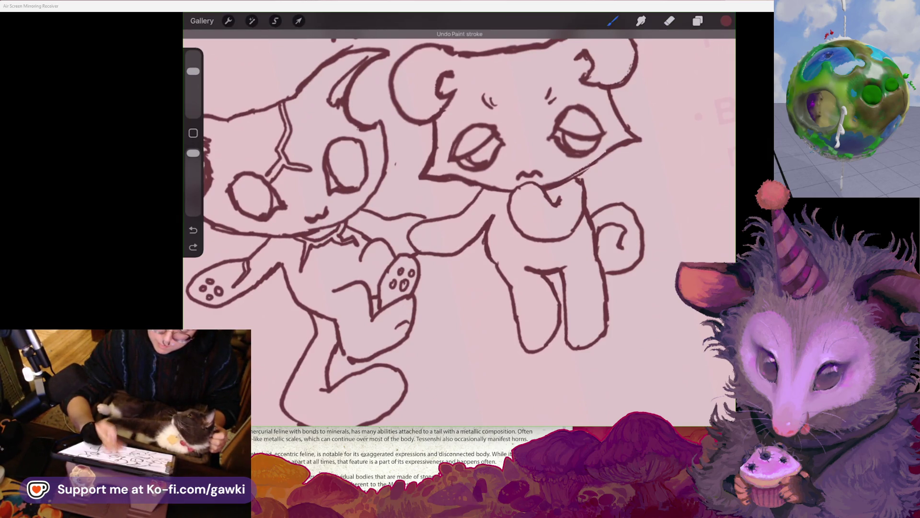
pyautogui.click(418, 236)
pyautogui.click(424, 246)
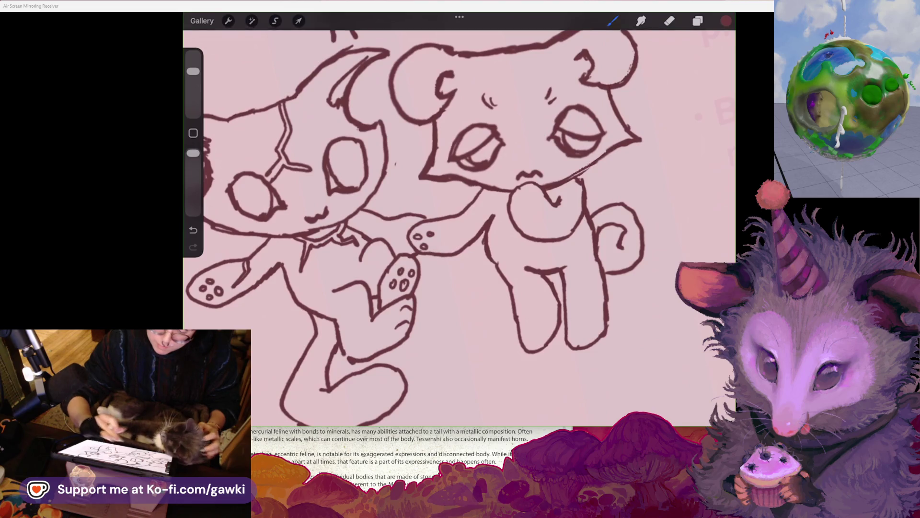
pyautogui.hotkey('ctrl', 'z')
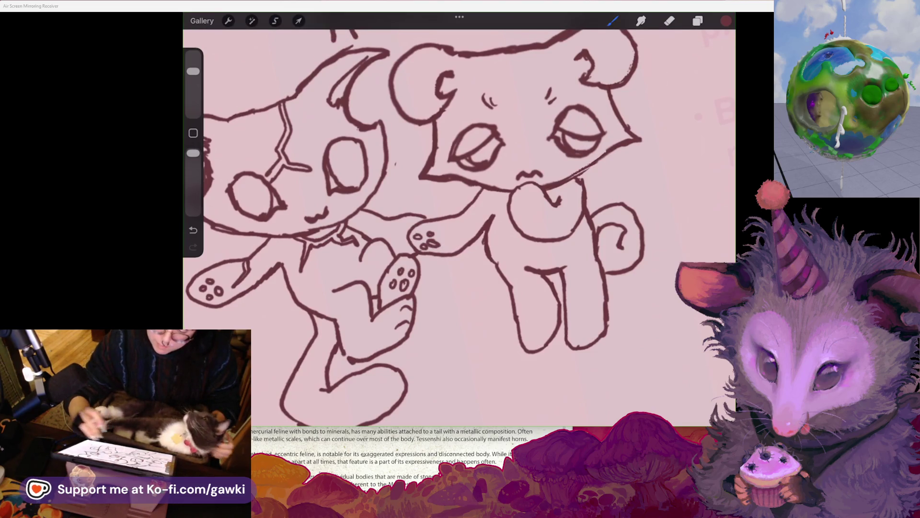
# Undo a stray stroke, try a nose on the right cat and remove it, then zoom in on both creatures
pyautogui.scroll(2, 460, 227)
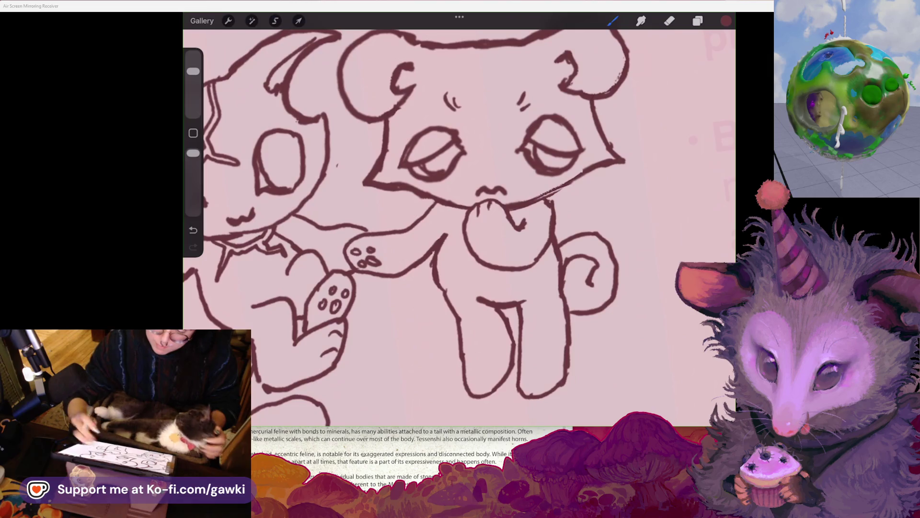
pyautogui.scroll(-3, 417, 218)
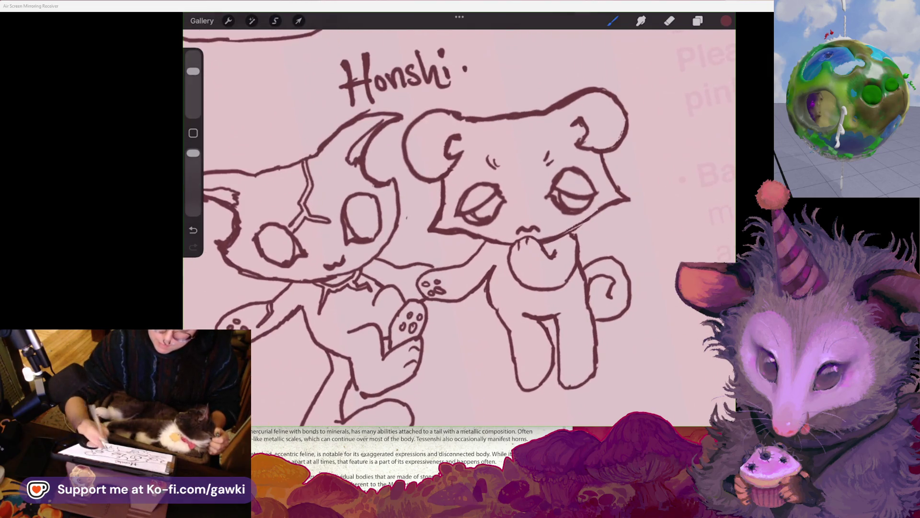
pyautogui.hotkey('ctrl', 'z')
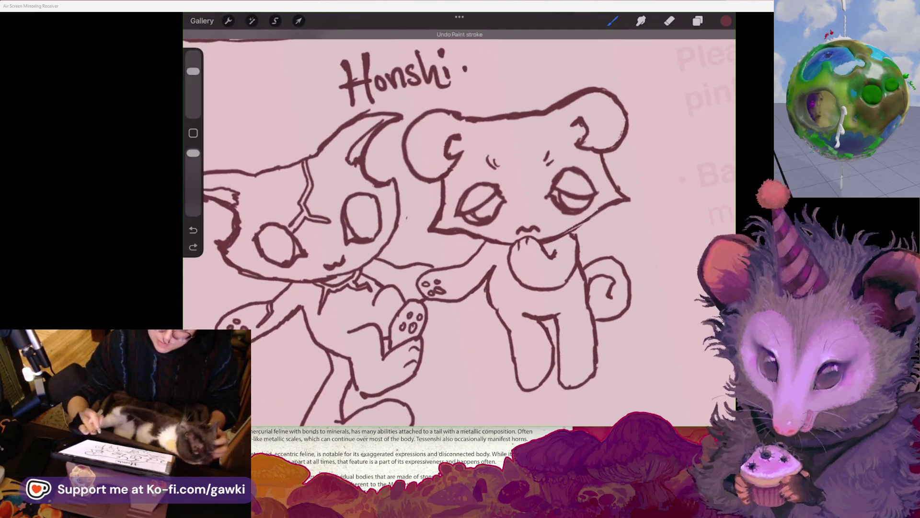
pyautogui.scroll(-2, 459, 227)
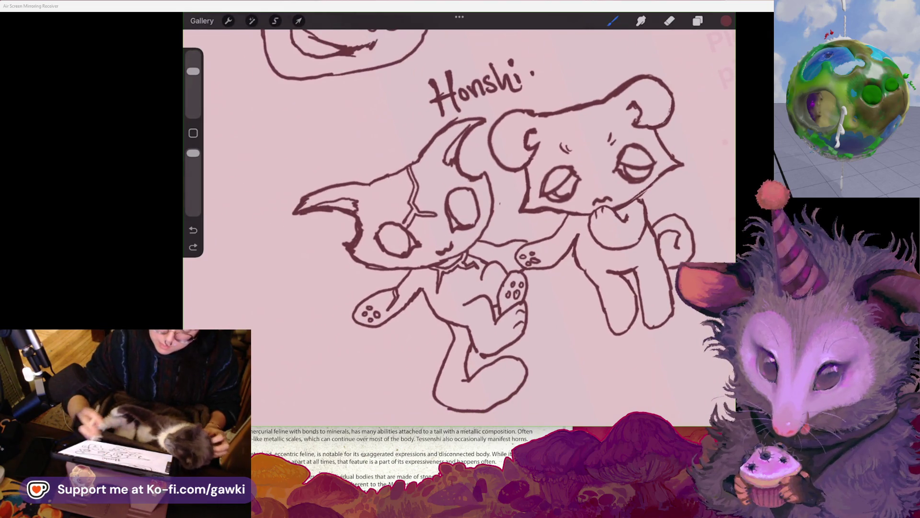
pyautogui.scroll(-1, 459, 225)
pyautogui.moveTo(571, 196); pyautogui.dragTo(573, 195)
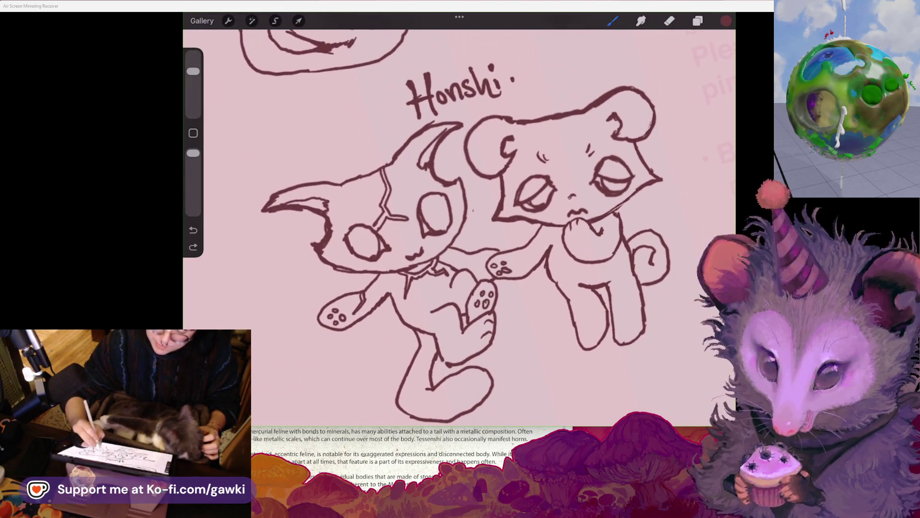
pyautogui.hotkey('ctrl', 'z')
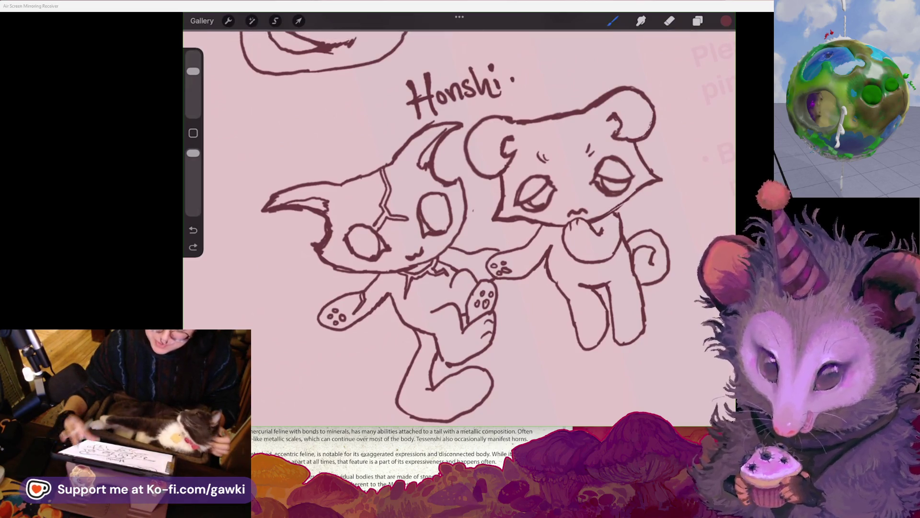
pyautogui.scroll(-1, 459, 228)
pyautogui.scroll(1, 459, 227)
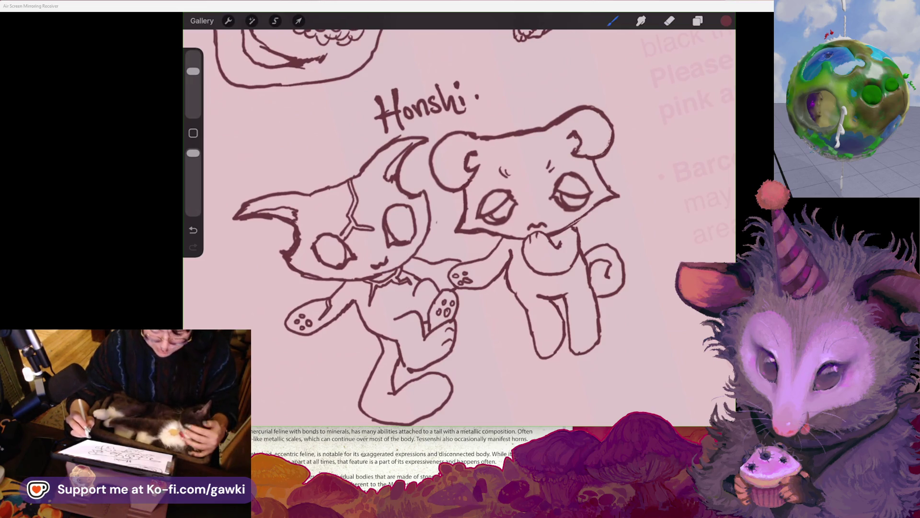
pyautogui.moveTo(432, 287); pyautogui.dragTo(426, 290)
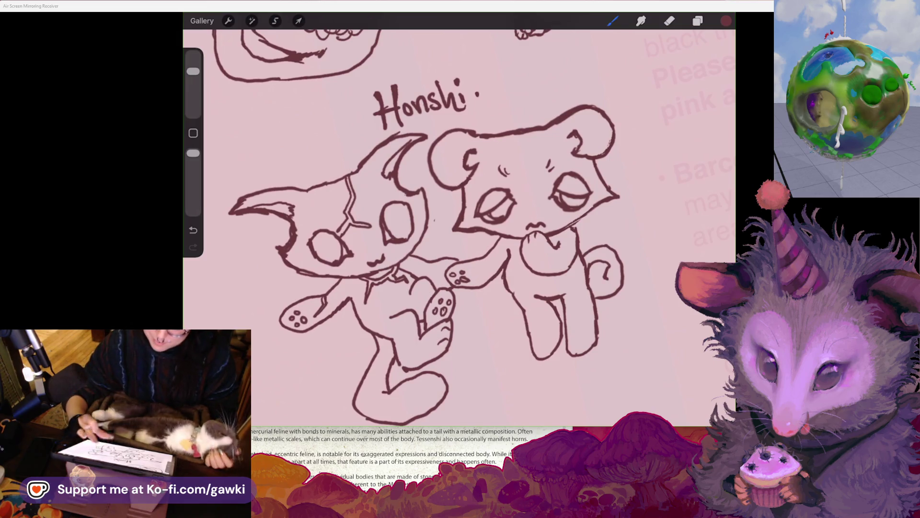
pyautogui.moveTo(431, 240); pyautogui.dragTo(392, 251)
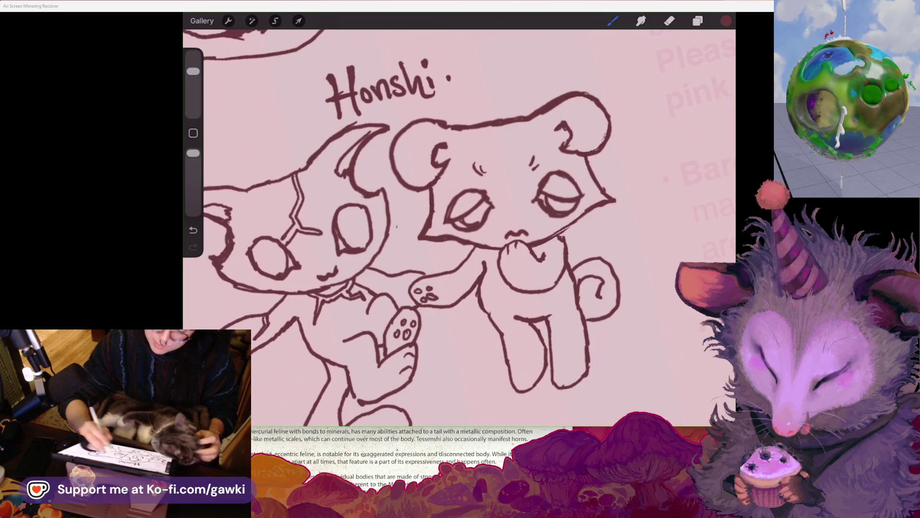
# Brush a jagged crack on the right creature's forehead, lower opacity, and eyedrop the pale pink background
pyautogui.moveTo(478, 128)
pyautogui.mouseDown()
pyautogui.moveTo(518, 156)
pyautogui.moveTo(537, 183)
pyautogui.mouseUp()
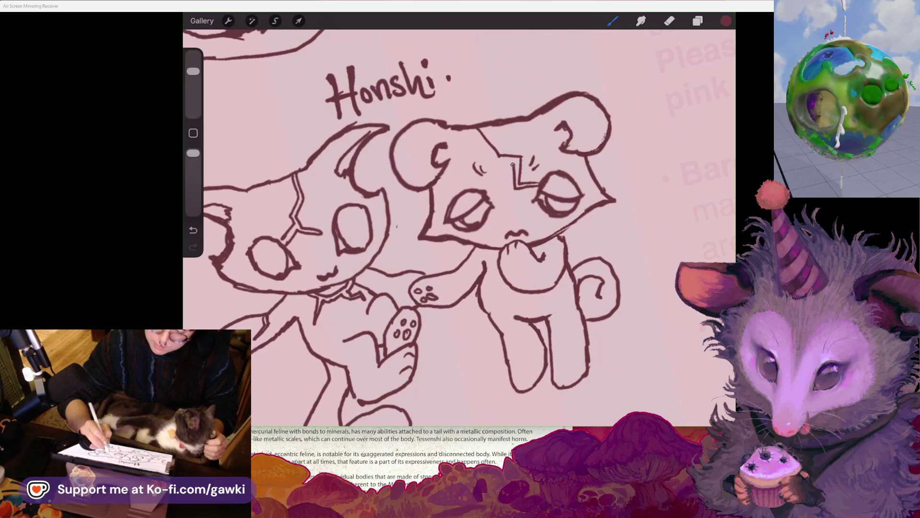
pyautogui.moveTo(486, 154)
pyautogui.mouseDown()
pyautogui.moveTo(494, 177)
pyautogui.moveTo(483, 176)
pyautogui.mouseUp()
pyautogui.moveTo(193, 153); pyautogui.dragTo(193, 176)
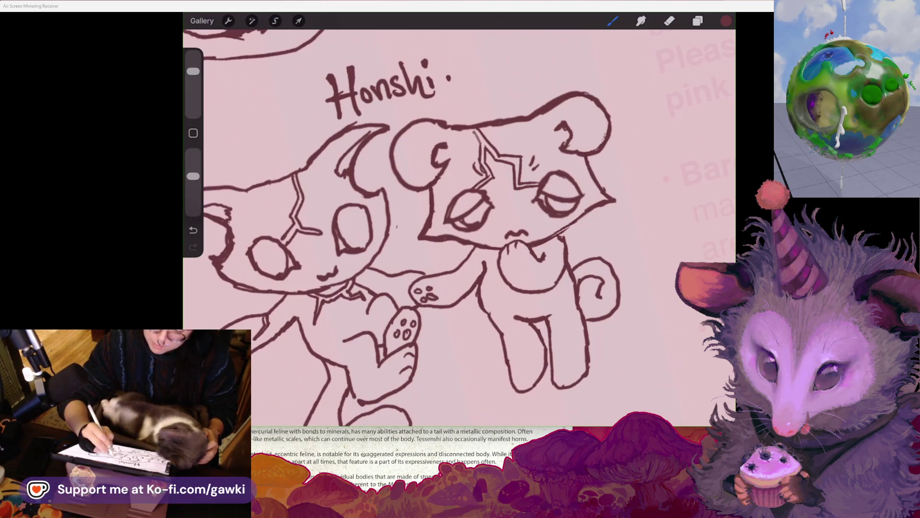
pyautogui.hotkey('ctrl', 'z')
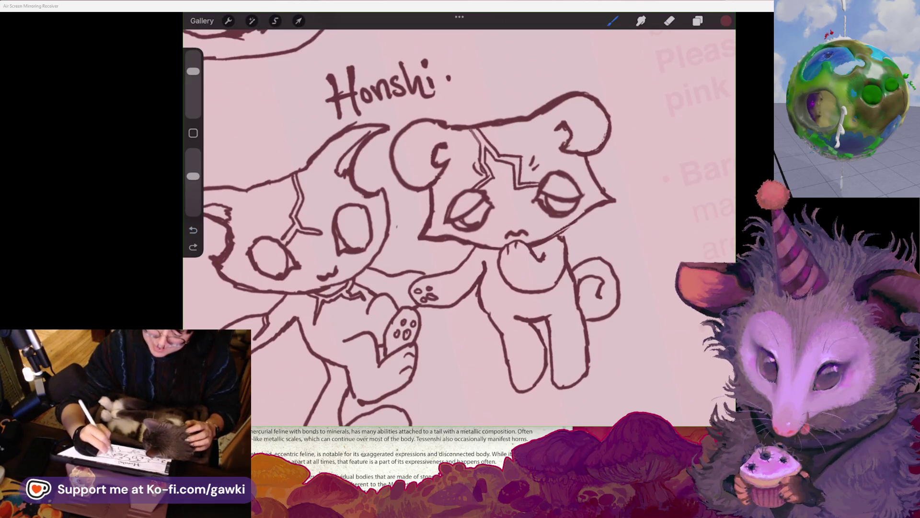
pyautogui.click(266, 270)
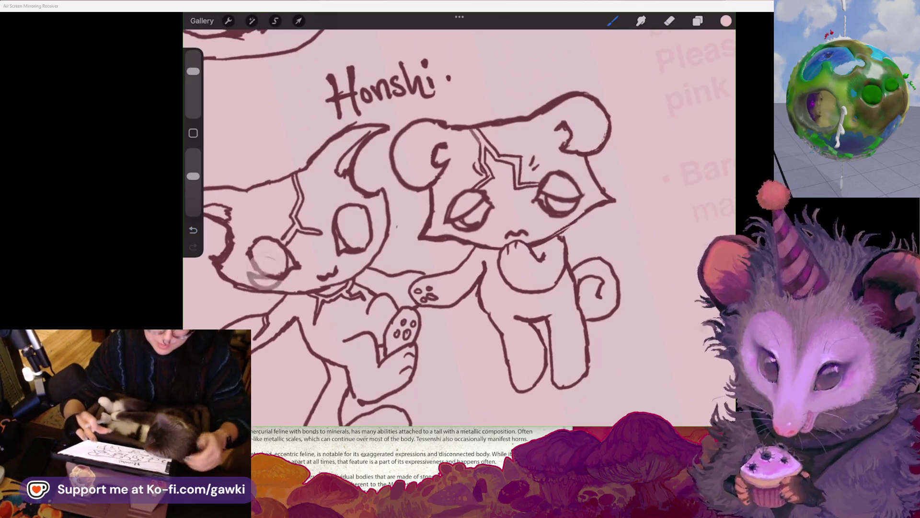
pyautogui.moveTo(432, 239)
pyautogui.mouseDown()
pyautogui.moveTo(481, 232)
pyautogui.moveTo(475, 225)
pyautogui.mouseUp()
# Raise the brush opacity, undo the last stroke and select the Kestrel inking pen
pyautogui.moveTo(193, 176); pyautogui.dragTo(194, 153)
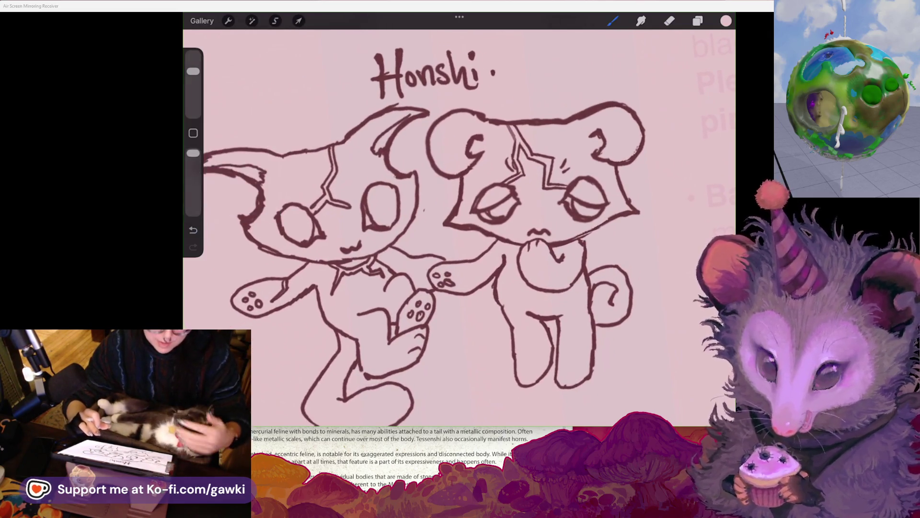
pyautogui.scroll(2, 459, 228)
pyautogui.hotkey('ctrl', 'z')
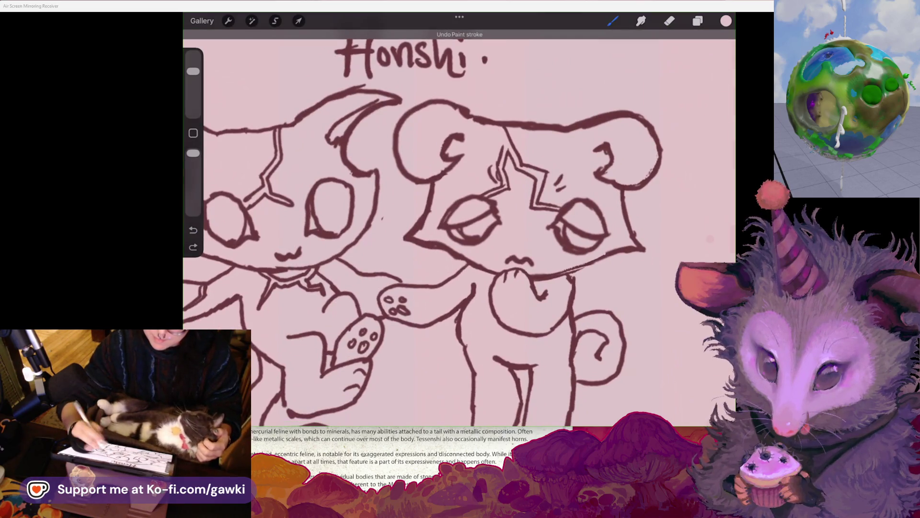
pyautogui.click(613, 20)
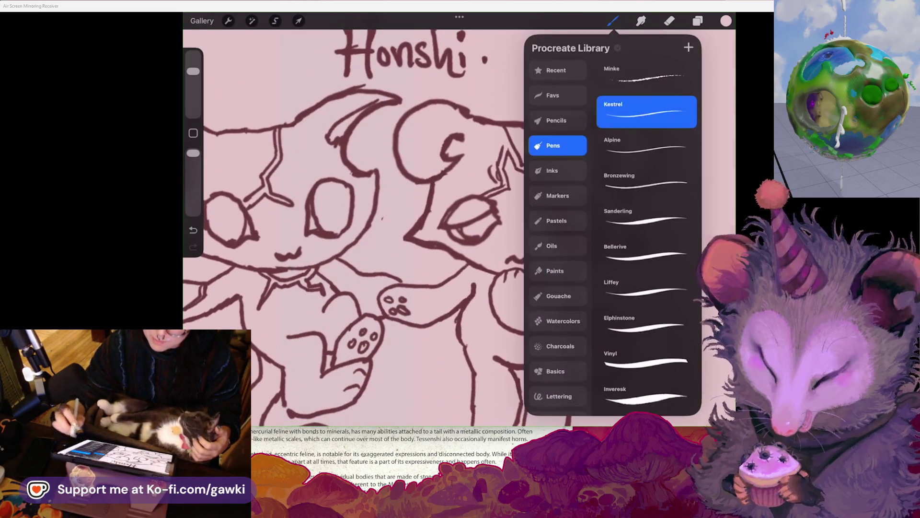
pyautogui.click(613, 21)
pyautogui.click(543, 113)
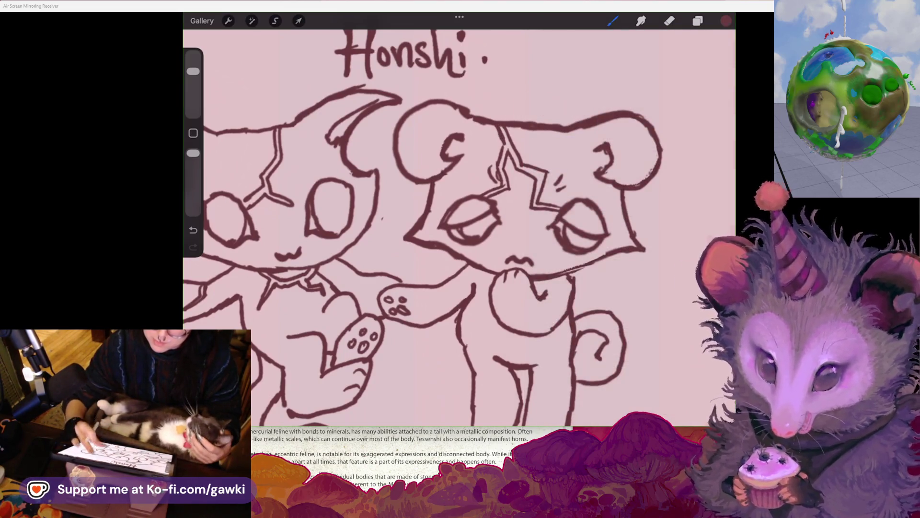
# Erase bits of the crack lines on the right creature's forehead
pyautogui.scroll(-2, 459, 228)
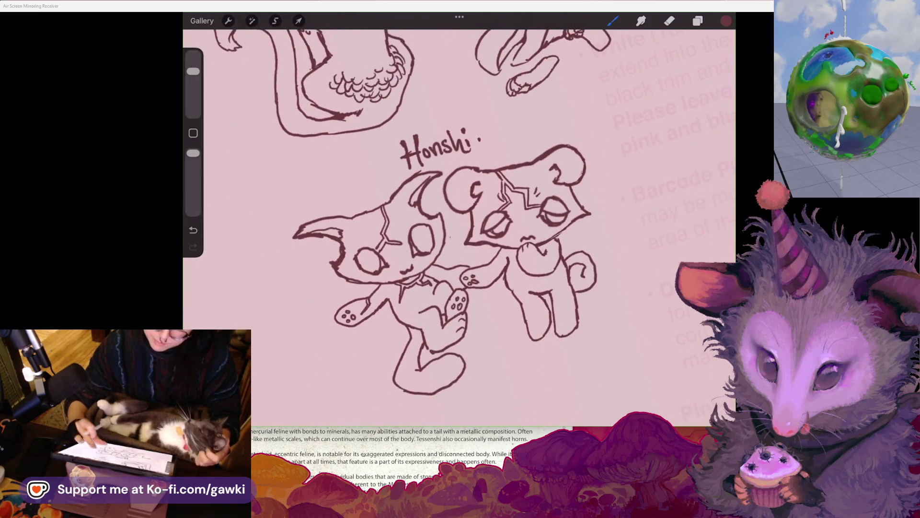
pyautogui.scroll(2, 459, 227)
pyautogui.press('e')
pyautogui.moveTo(467, 234)
pyautogui.mouseDown()
pyautogui.moveTo(450, 213)
pyautogui.moveTo(472, 225)
pyautogui.mouseUp()
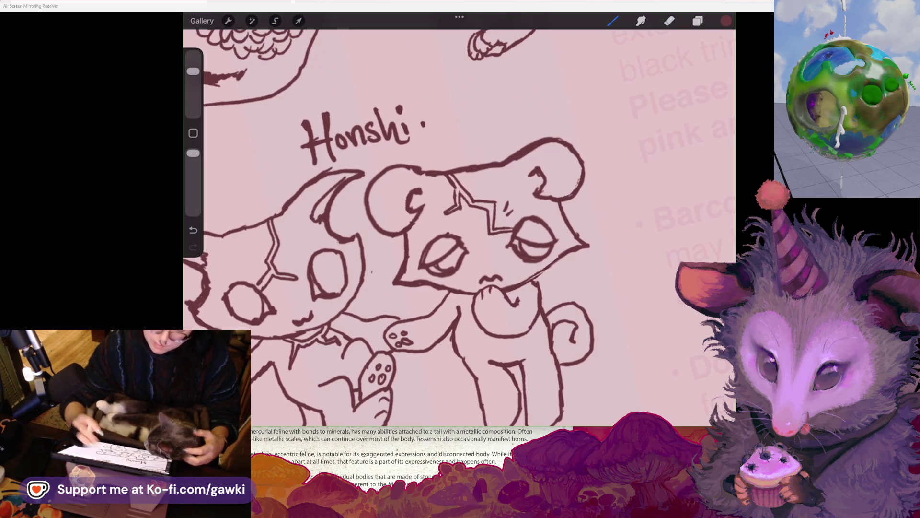
pyautogui.scroll(-3, 407, 230)
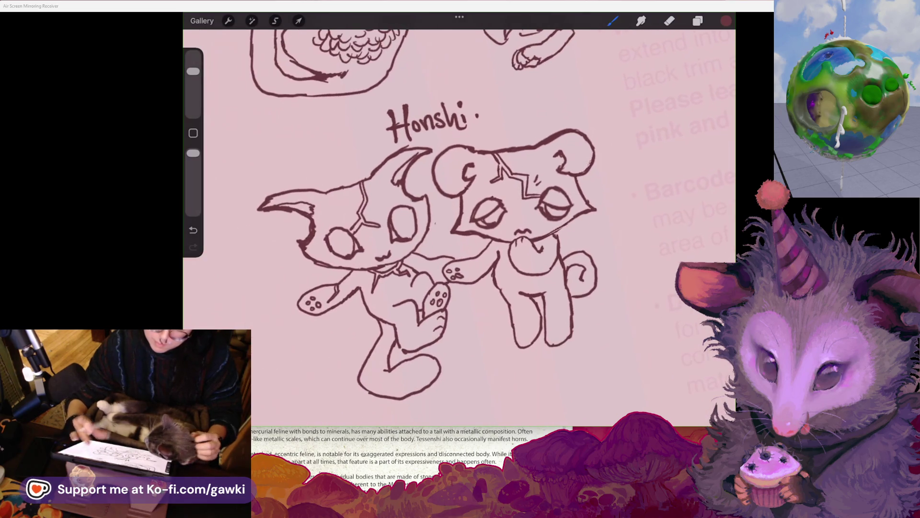
pyautogui.scroll(3, 422, 216)
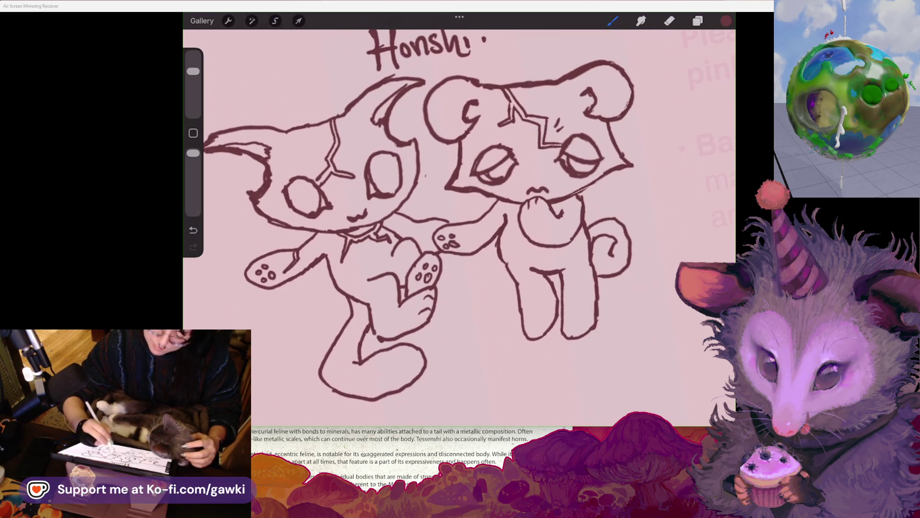
# Draw a zigzag marking across the right creature's front leg
pyautogui.moveTo(520, 288); pyautogui.dragTo(556, 301)
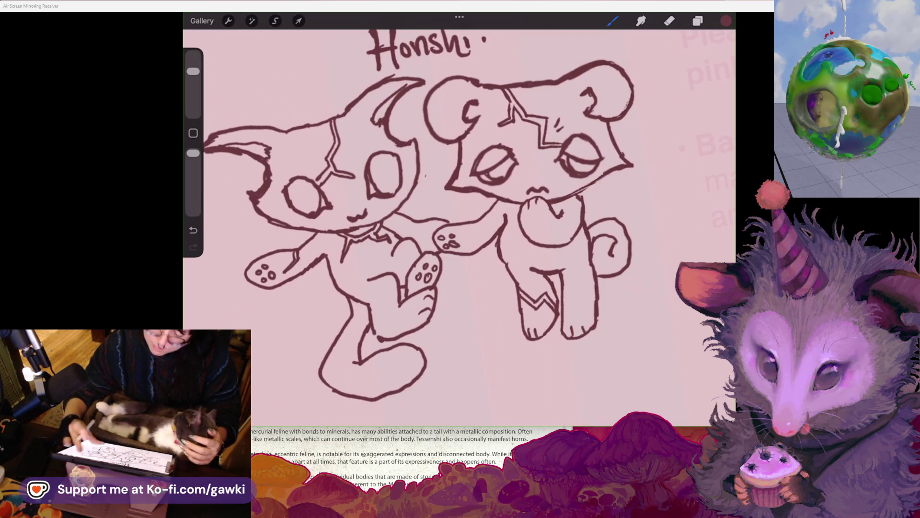
pyautogui.scroll(-3, 419, 215)
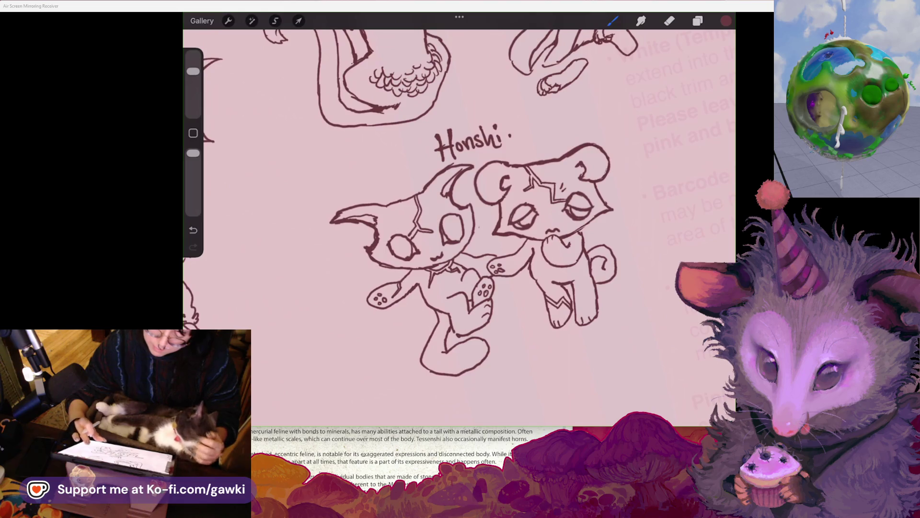
pyautogui.scroll(2, 486, 250)
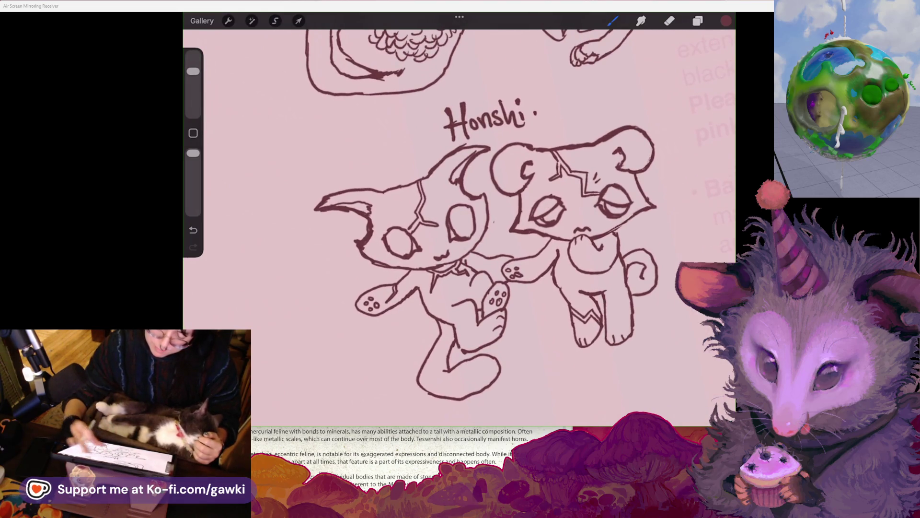
pyautogui.scroll(-3, 479, 225)
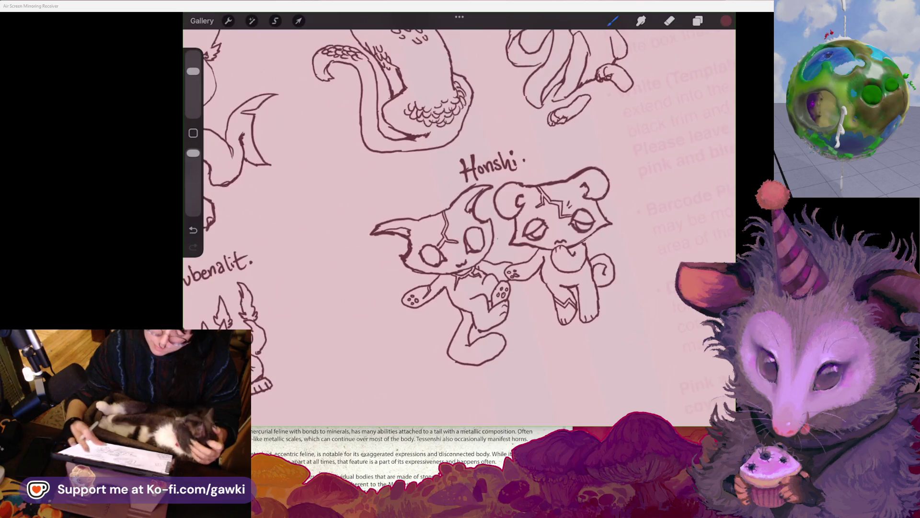
pyautogui.scroll(-2, 479, 225)
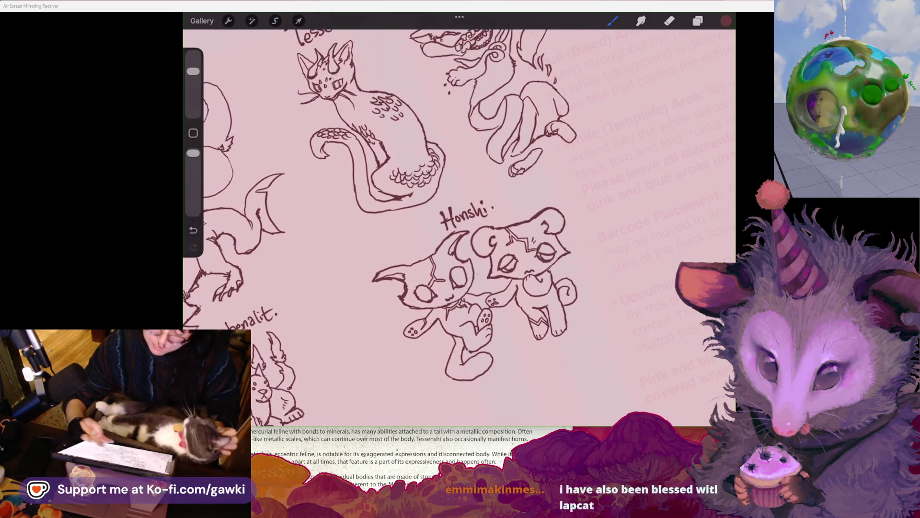
pyautogui.scroll(4, 508, 269)
# Sketch oval pupils in the left creature's eyes, undoing and retrying strokes
pyautogui.moveTo(421, 262); pyautogui.dragTo(417, 275)
pyautogui.hotkey('ctrl', 'z')
pyautogui.moveTo(484, 246); pyautogui.dragTo(480, 262)
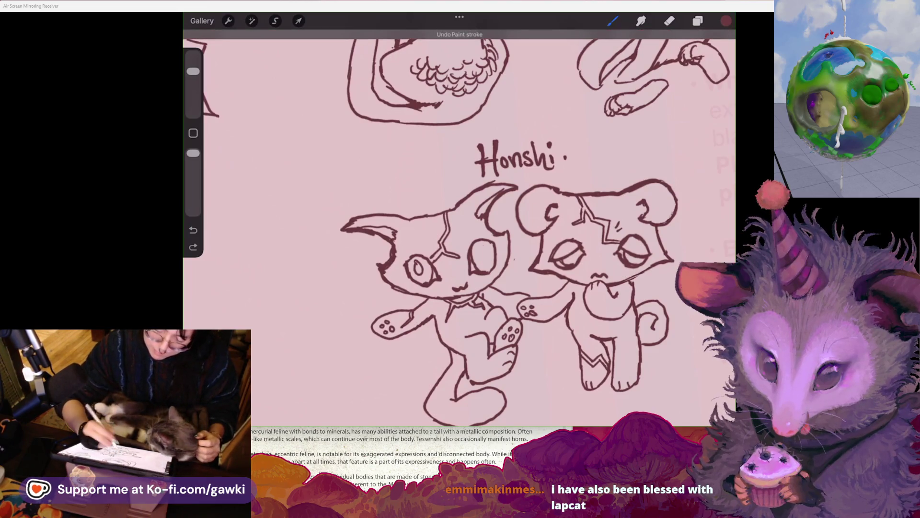
pyautogui.hotkey('ctrl', 'z')
pyautogui.moveTo(485, 247); pyautogui.dragTo(483, 262)
pyautogui.hotkey('ctrl', 'z')
pyautogui.moveTo(573, 253); pyautogui.dragTo(573, 261)
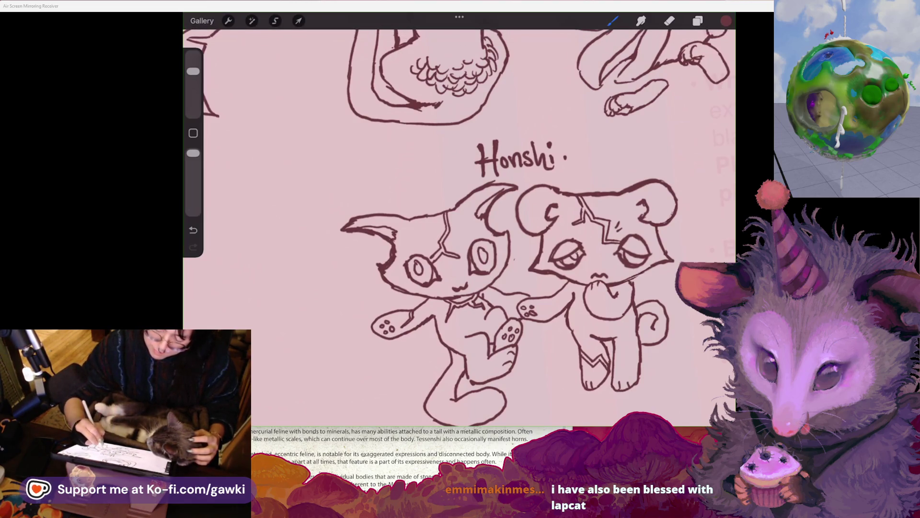
pyautogui.hotkey('ctrl', 'z')
pyautogui.hotkey('ctrl', 'z')
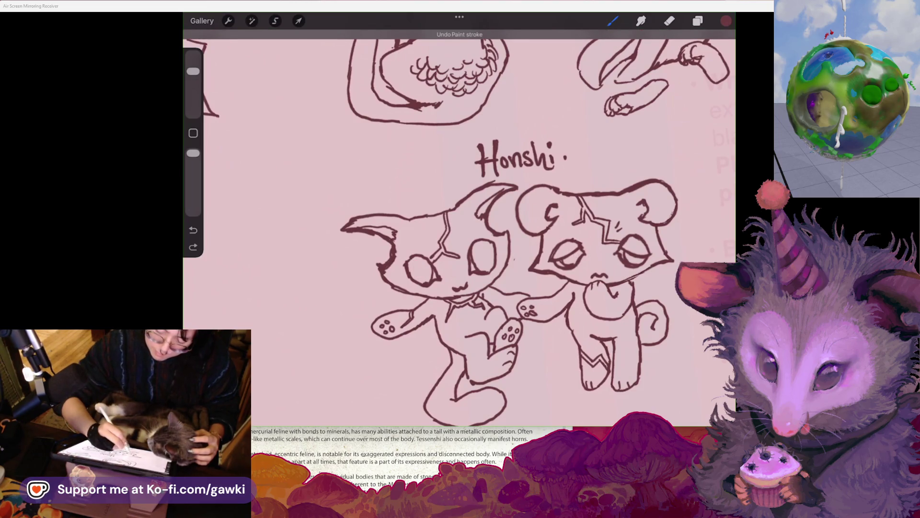
pyautogui.moveTo(478, 248); pyautogui.dragTo(480, 263)
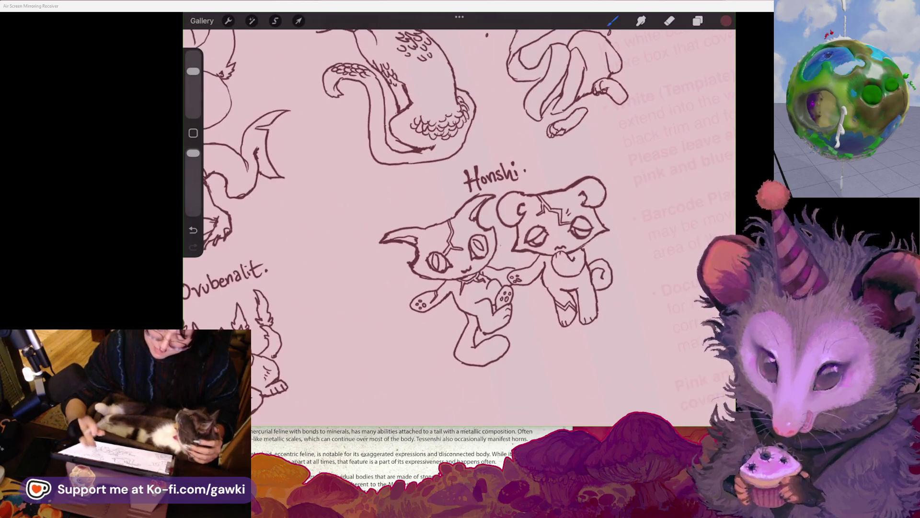
# Restore the undone stroke and draw pupils in the right creature's eyes, redoing one
pyautogui.hotkey('ctrl', 'shift', 'z')
pyautogui.scroll(5, 479, 240)
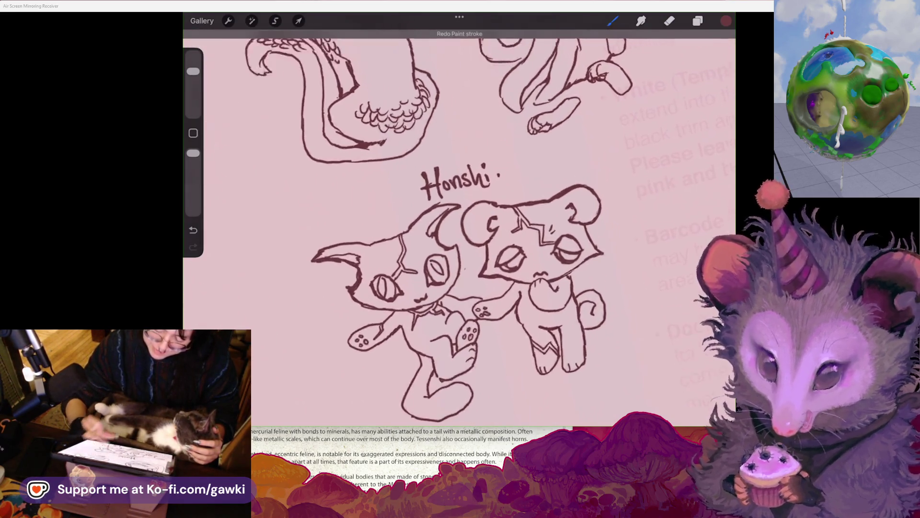
pyautogui.moveTo(479, 274); pyautogui.dragTo(477, 283)
pyautogui.moveTo(577, 283); pyautogui.dragTo(579, 293)
pyautogui.hotkey('ctrl', 'z')
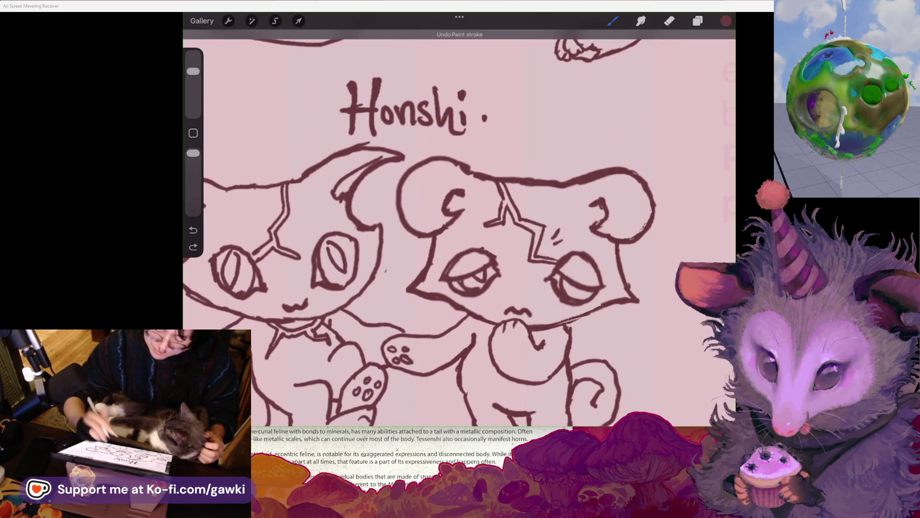
pyautogui.moveTo(475, 275); pyautogui.dragTo(483, 285)
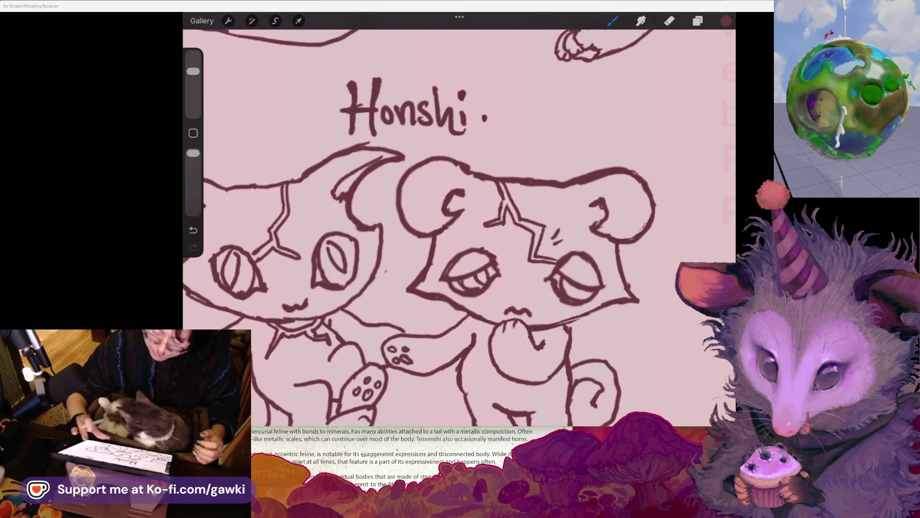
# Add a small zigzag mark on the right creature's chest by its paw
pyautogui.scroll(-2, 459, 227)
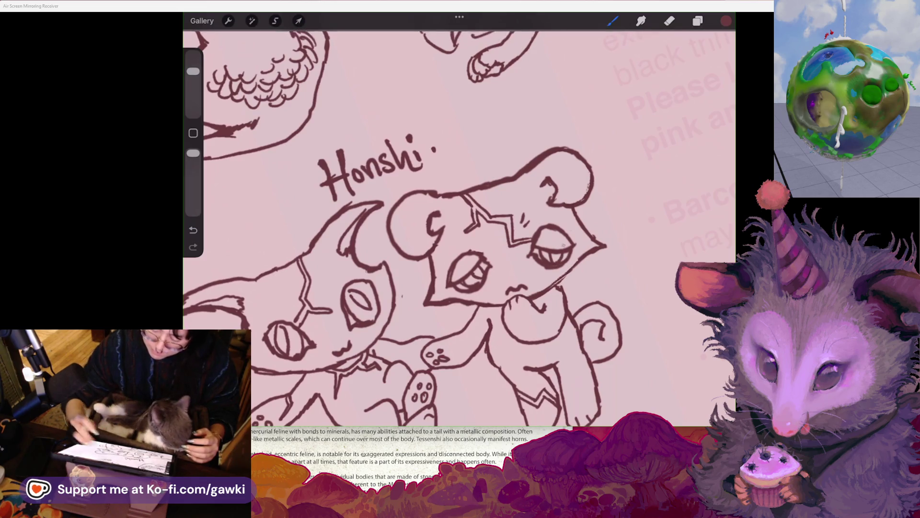
pyautogui.scroll(-1, 403, 275)
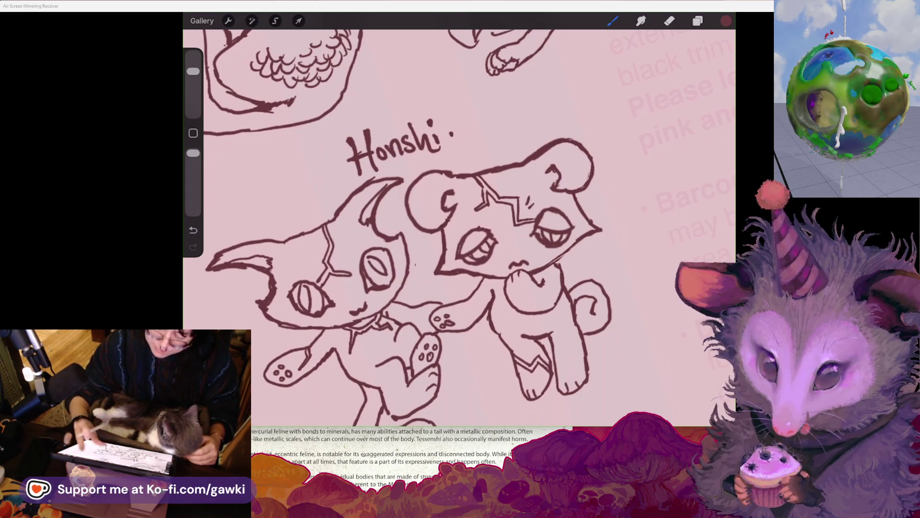
pyautogui.scroll(-5, 455, 230)
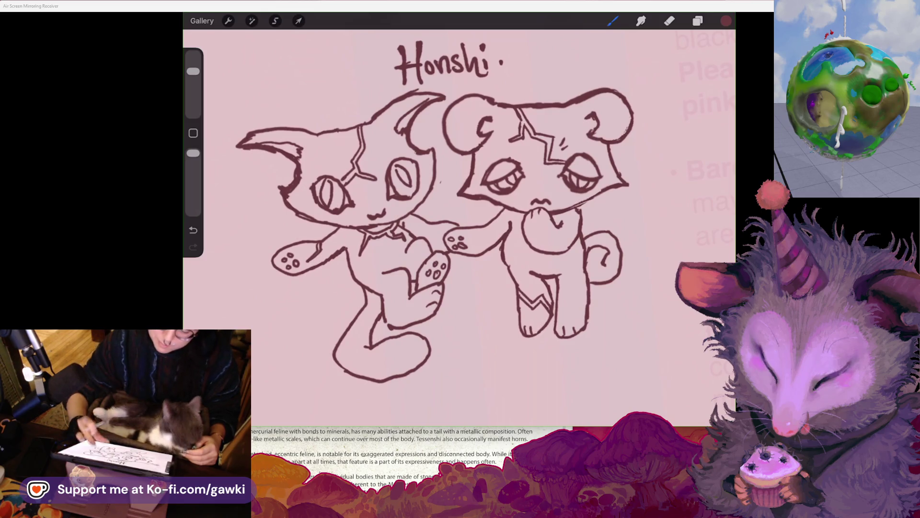
pyautogui.scroll(3, 455, 230)
pyautogui.scroll(-3, 455, 230)
pyautogui.moveTo(574, 243); pyautogui.dragTo(558, 251)
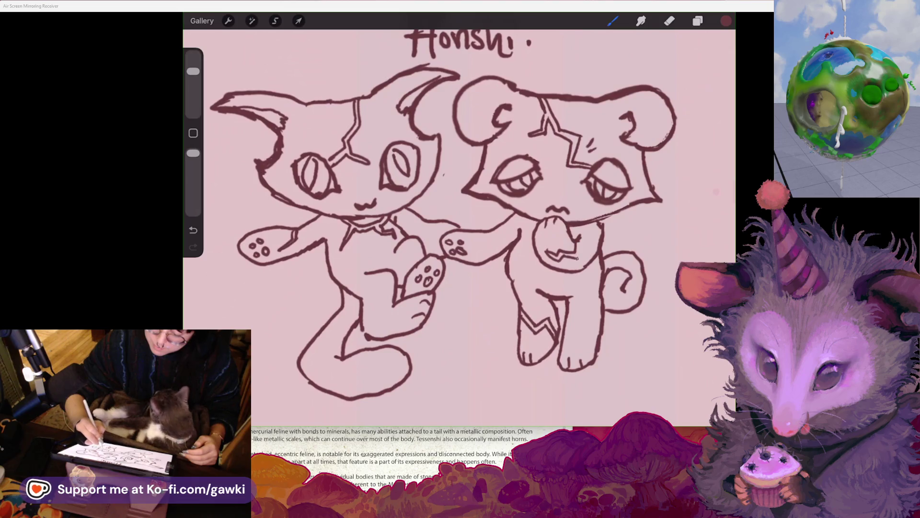
pyautogui.scroll(-3, 455, 215)
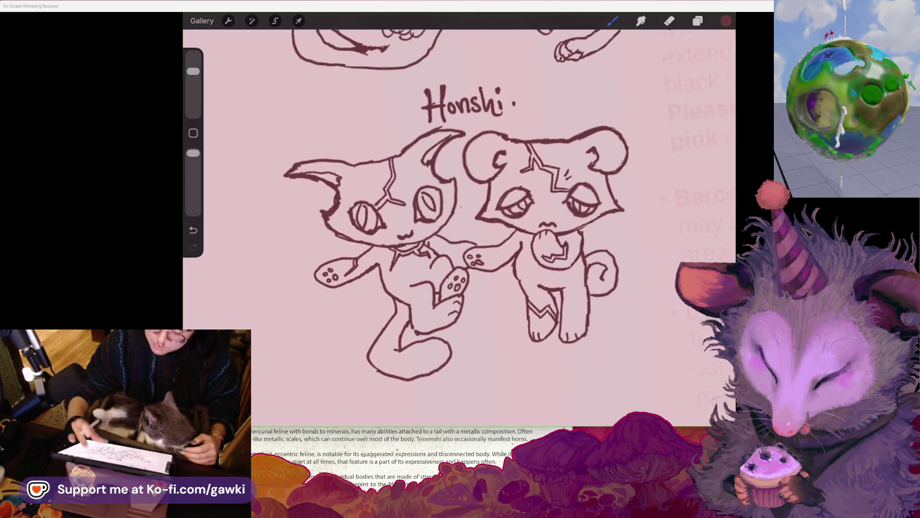
pyautogui.scroll(2, 479, 216)
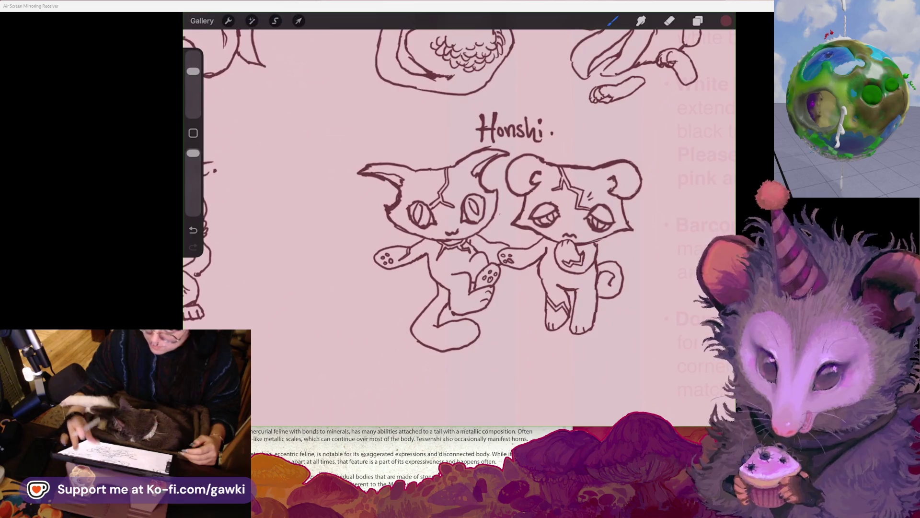
pyautogui.scroll(2, 456, 215)
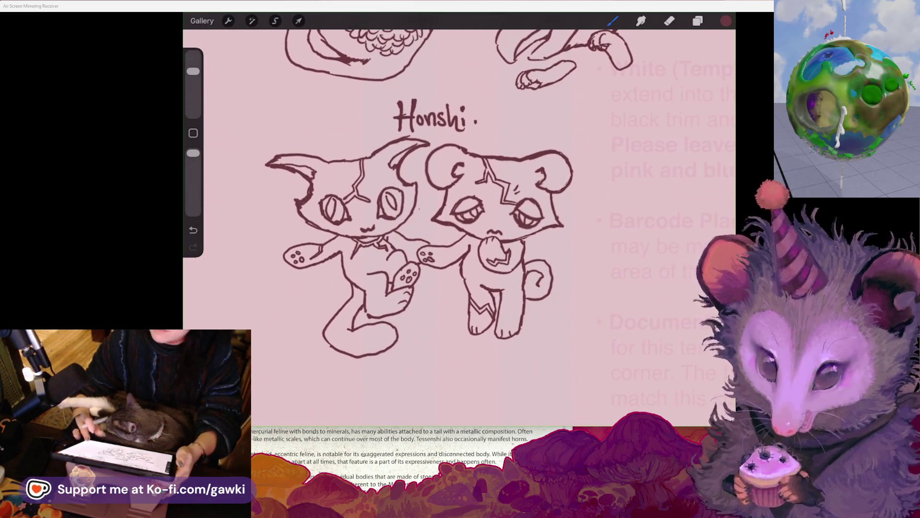
pyautogui.hscroll(2, 403, 230)
pyautogui.scroll(-1, 383, 215)
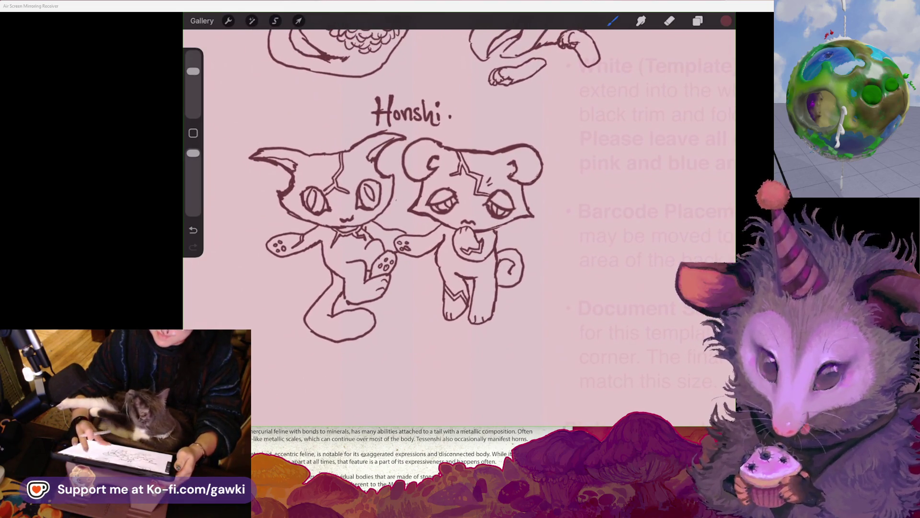
pyautogui.scroll(-2, 402, 230)
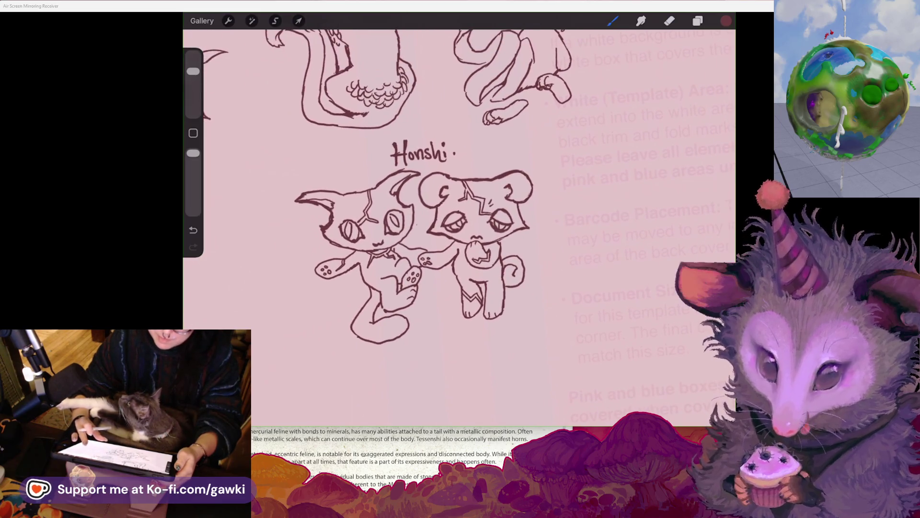
pyautogui.scroll(5, 421, 230)
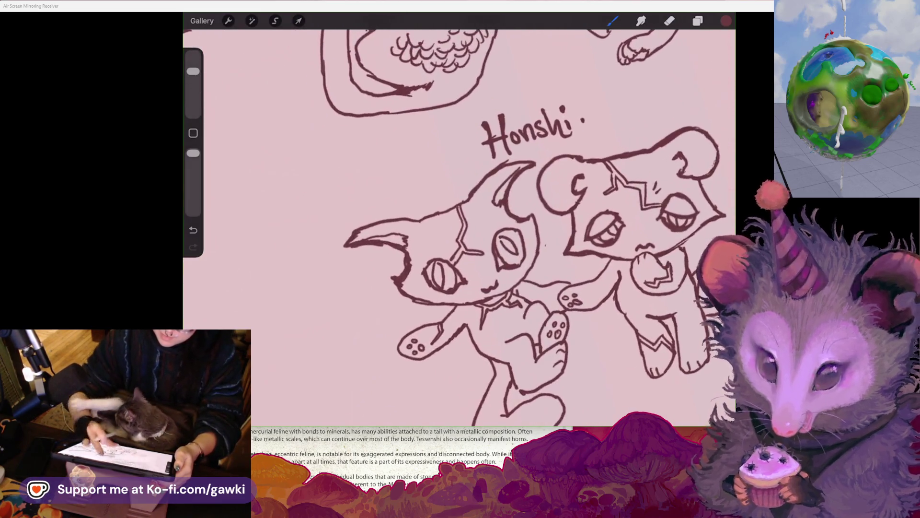
pyautogui.scroll(1, 460, 230)
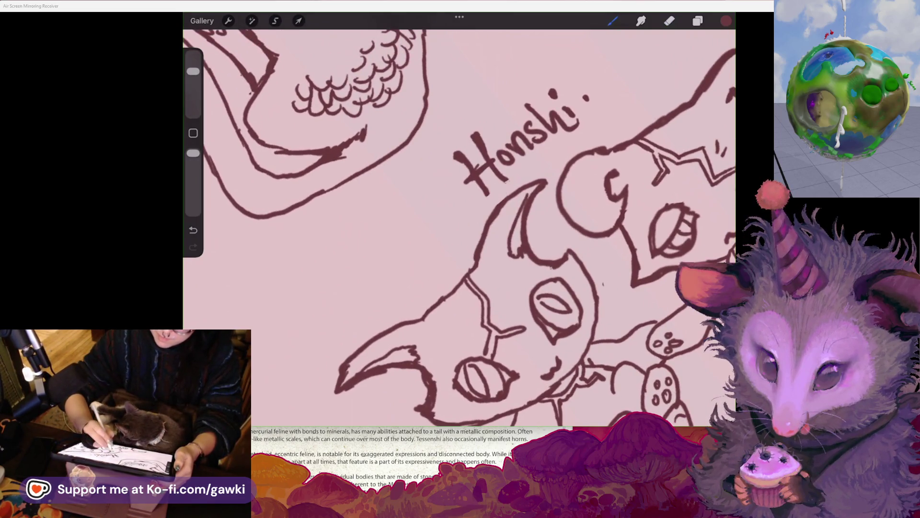
pyautogui.scroll(-5, 460, 230)
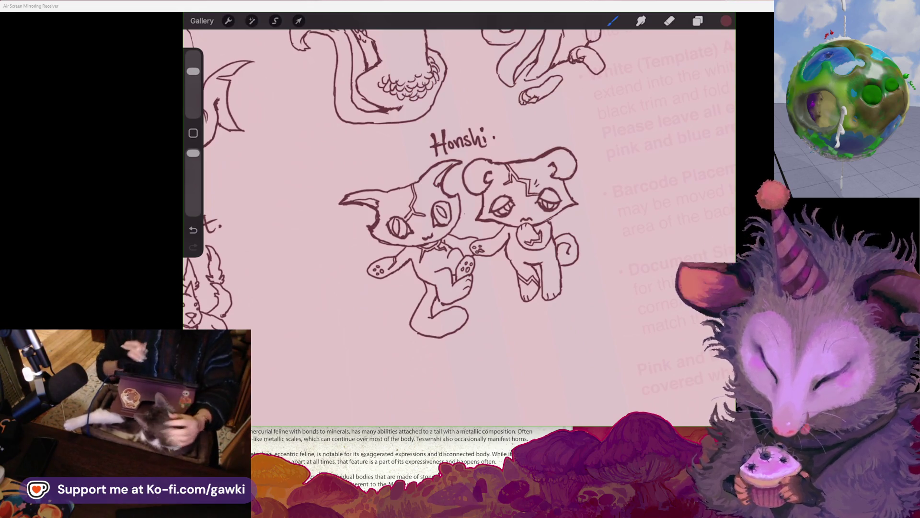
pyautogui.scroll(-3, 455, 215)
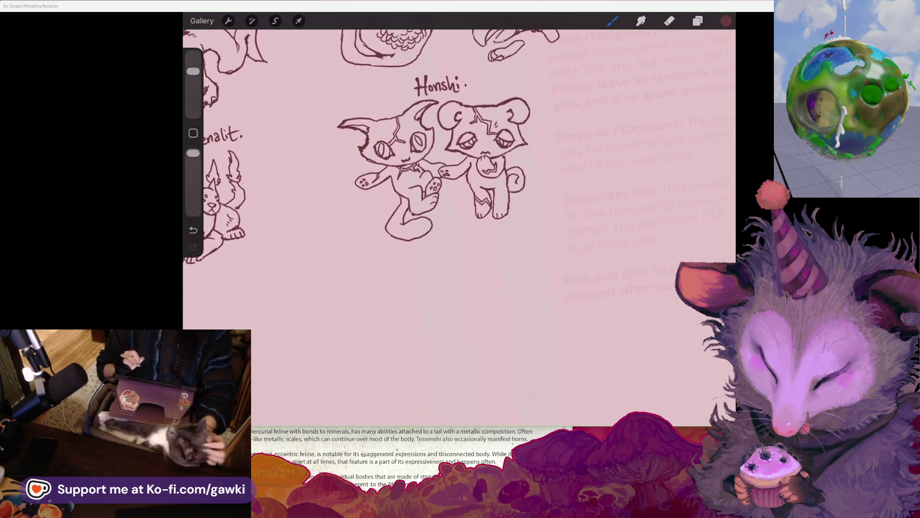
pyautogui.scroll(3, 455, 216)
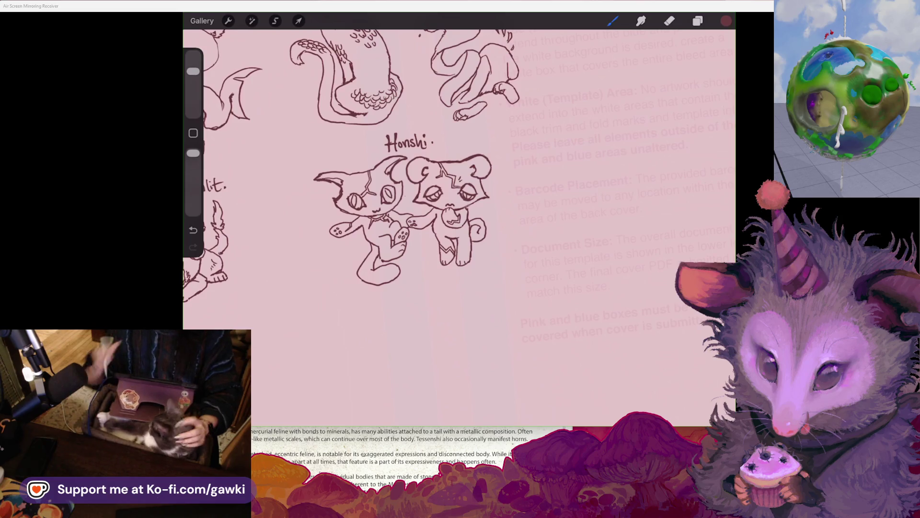
pyautogui.scroll(-3, 408, 144)
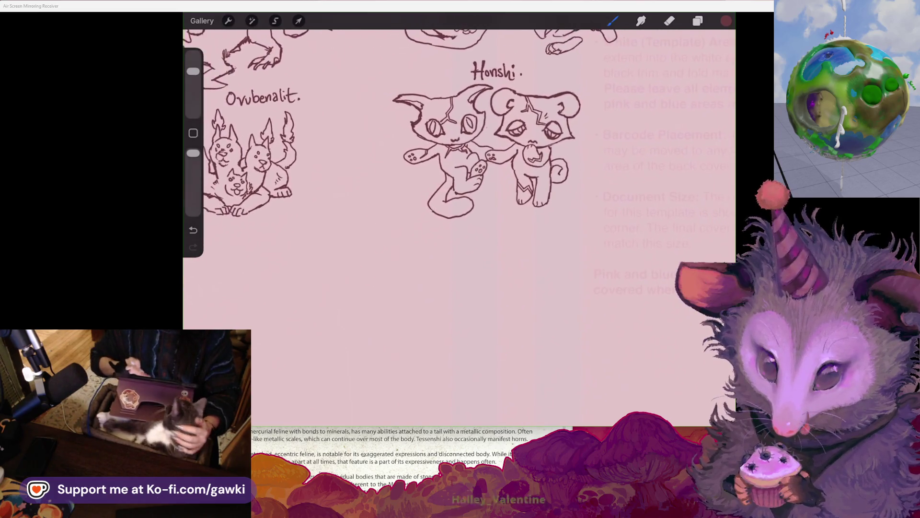
pyautogui.hscroll(3, 383, 134)
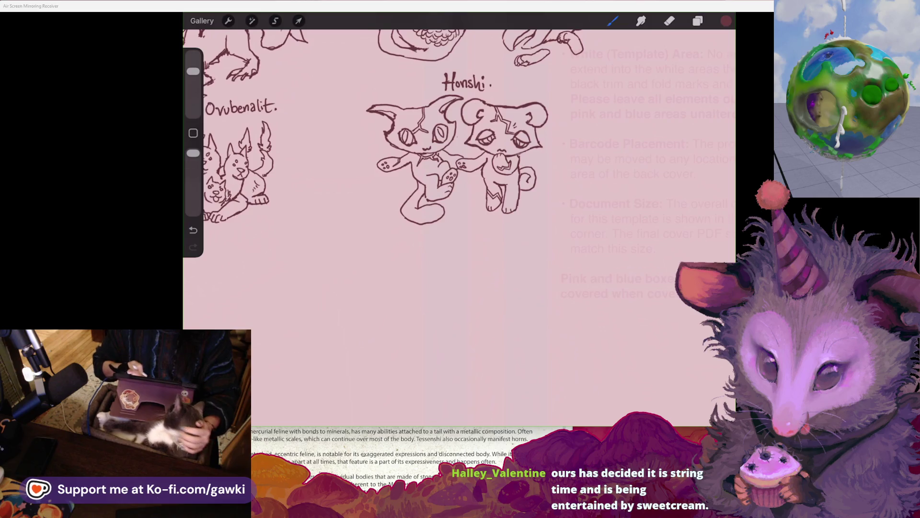
pyautogui.scroll(2, 455, 144)
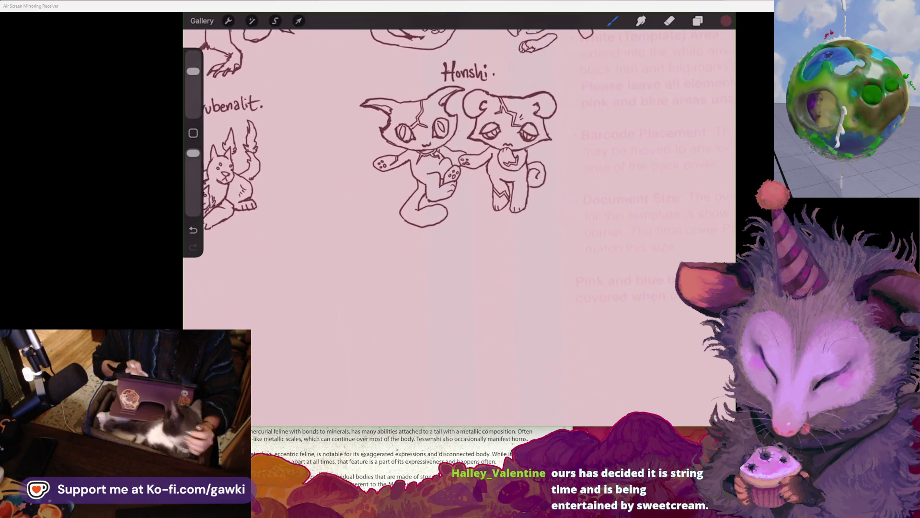
pyautogui.scroll(1, 455, 144)
pyautogui.scroll(4, 383, 144)
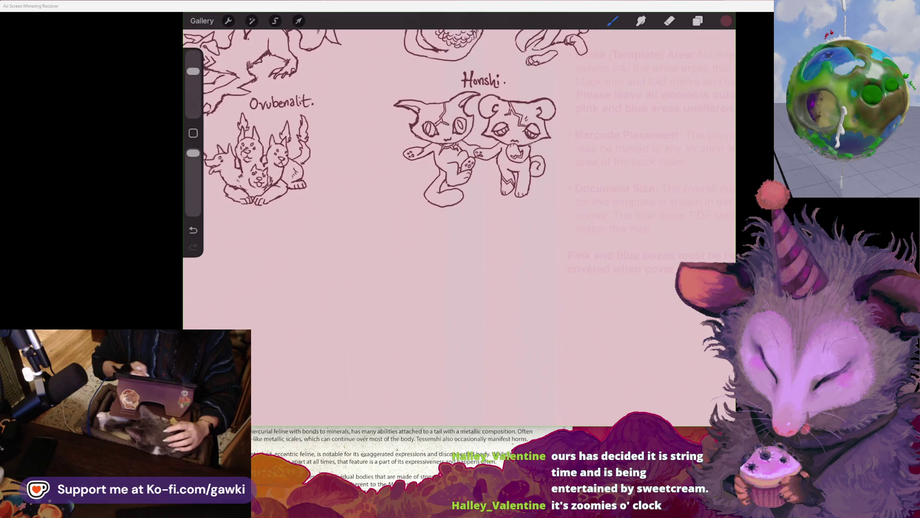
pyautogui.scroll(-2, 383, 168)
pyautogui.scroll(4, 384, 168)
pyautogui.scroll(4, 408, 144)
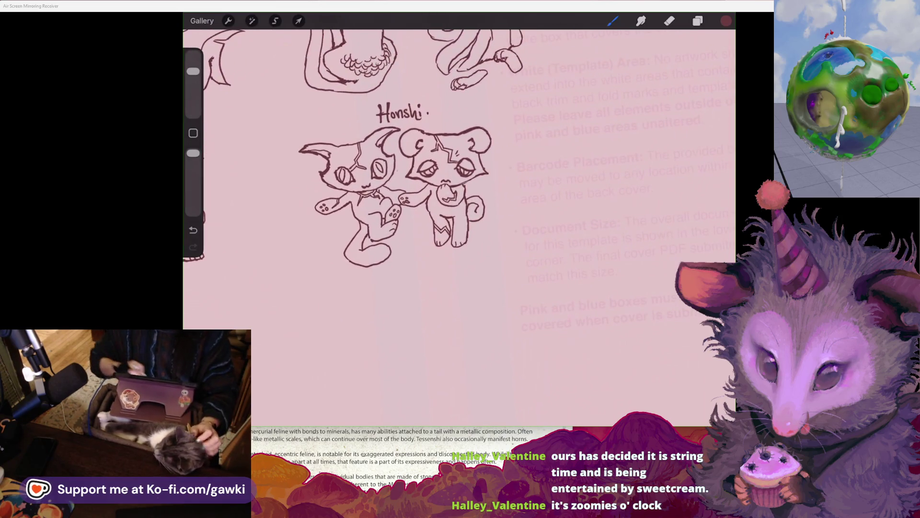
pyautogui.scroll(5, 383, 168)
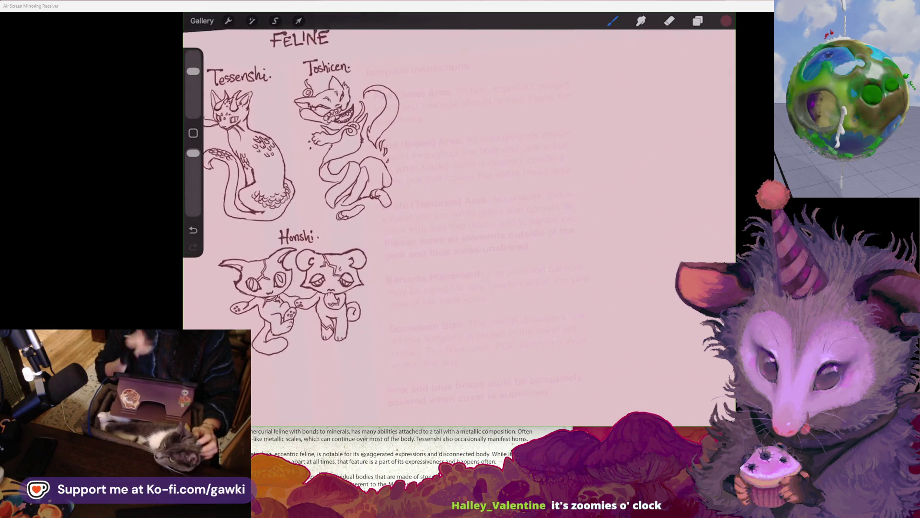
# Finish the final N of the hand-lettered AVIAN heading beside FELINE
pyautogui.scroll(-2, 383, 216)
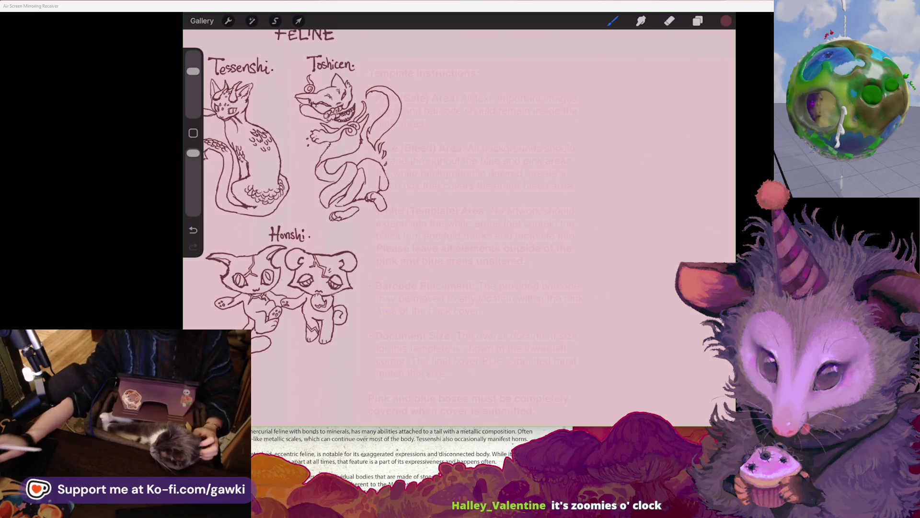
pyautogui.scroll(-2, 383, 455)
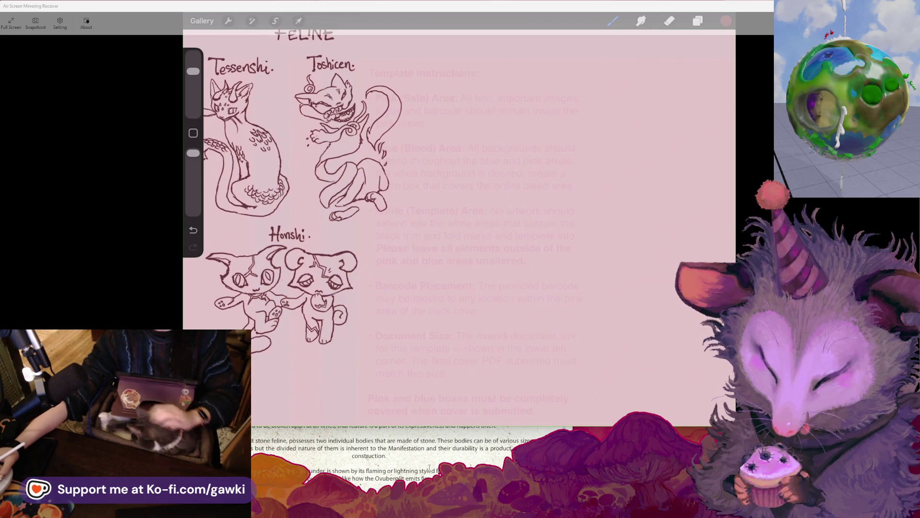
pyautogui.scroll(-2, 430, 468)
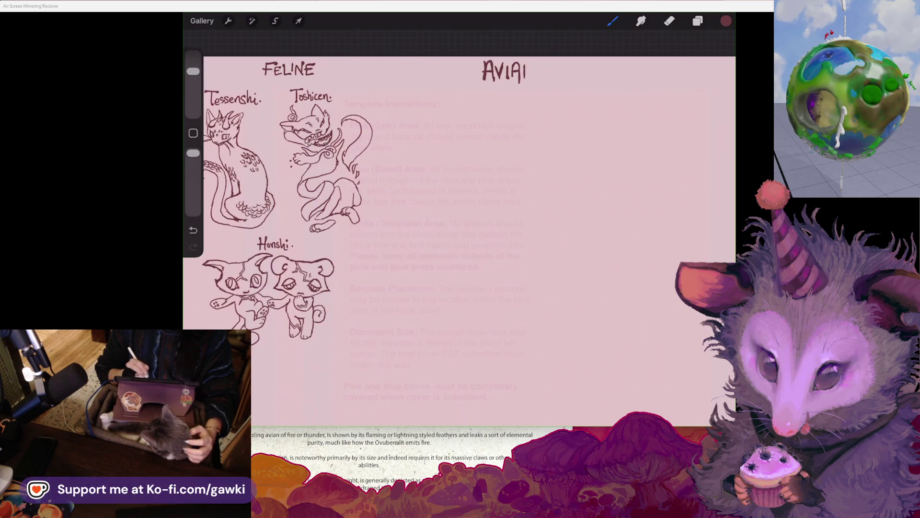
pyautogui.moveTo(526, 64); pyautogui.dragTo(535, 81)
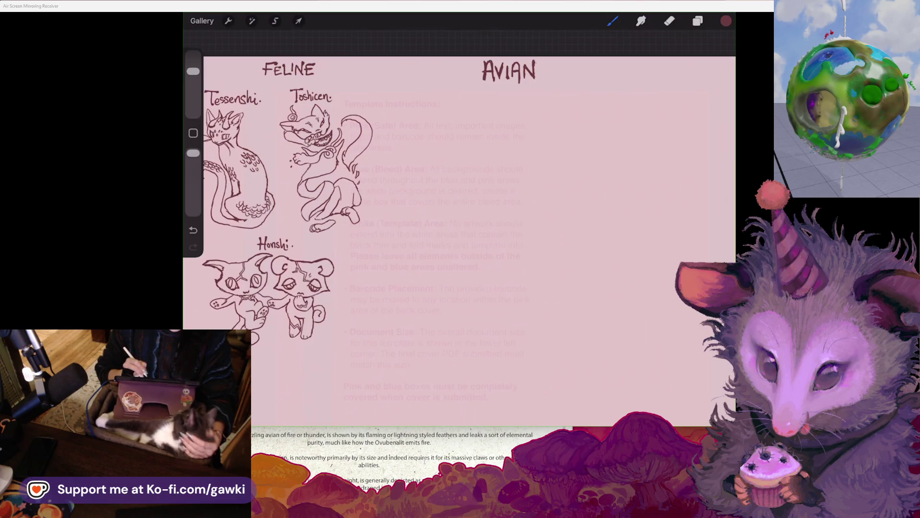
pyautogui.hscroll(-5, 460, 192)
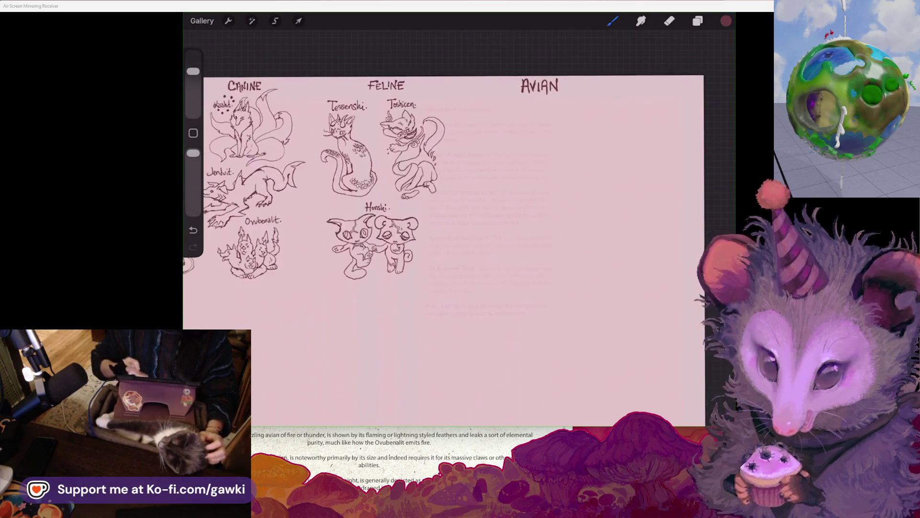
# Freehand-select AVIAN and shift it slightly left, level with the Equine, Canine and Feline headings
pyautogui.hscroll(3, 460, 239)
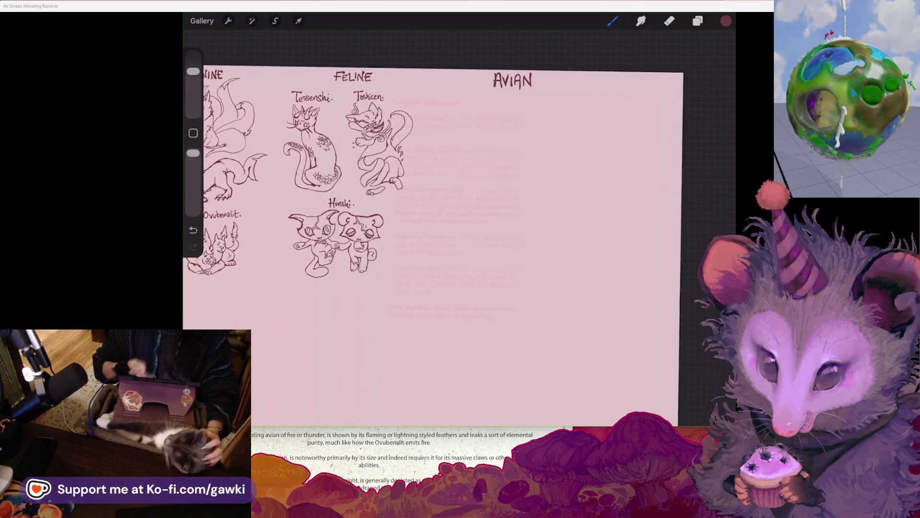
pyautogui.click(275, 20)
pyautogui.hscroll(-3, 431, 191)
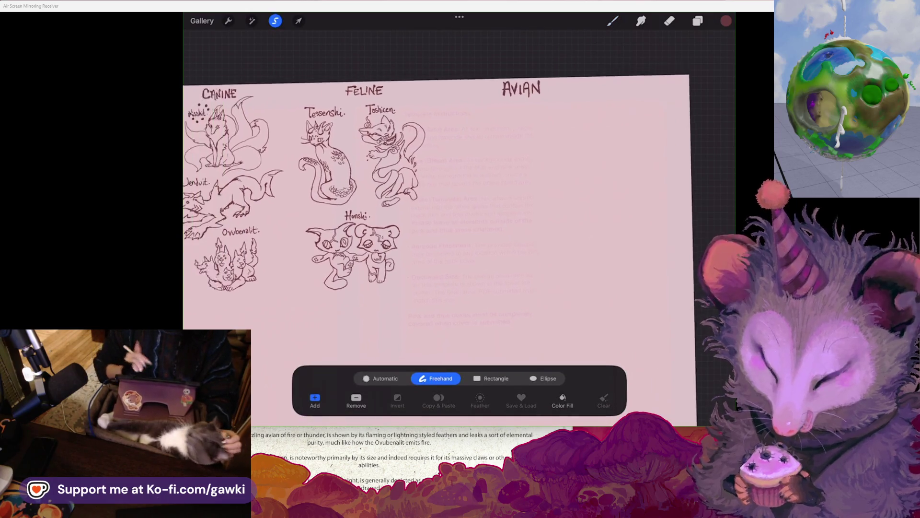
pyautogui.moveTo(515, 88)
pyautogui.mouseDown()
pyautogui.moveTo(554, 79)
pyautogui.moveTo(517, 103)
pyautogui.mouseUp()
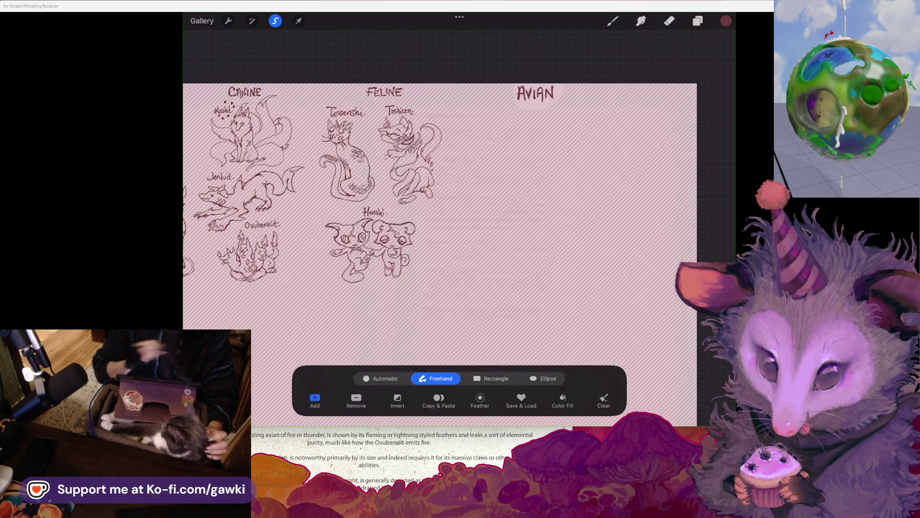
pyautogui.click(299, 21)
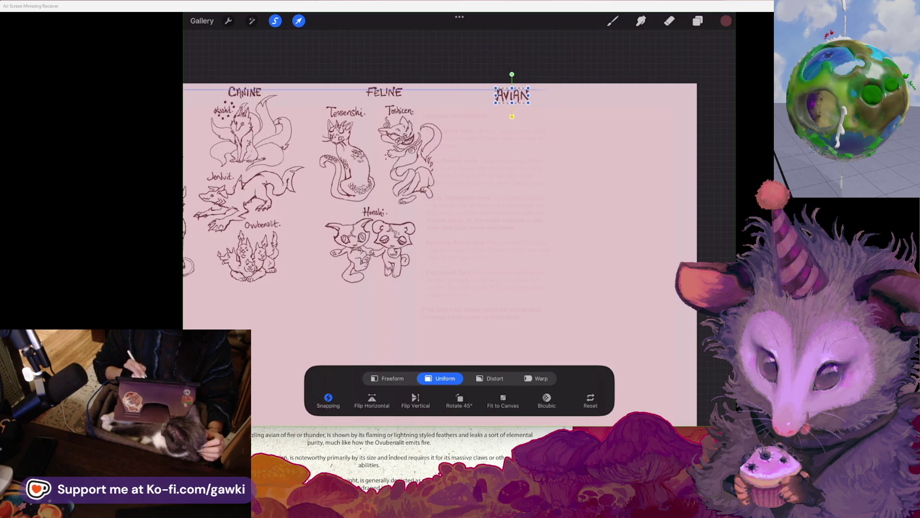
pyautogui.click(612, 21)
pyautogui.scroll(-3, 460, 230)
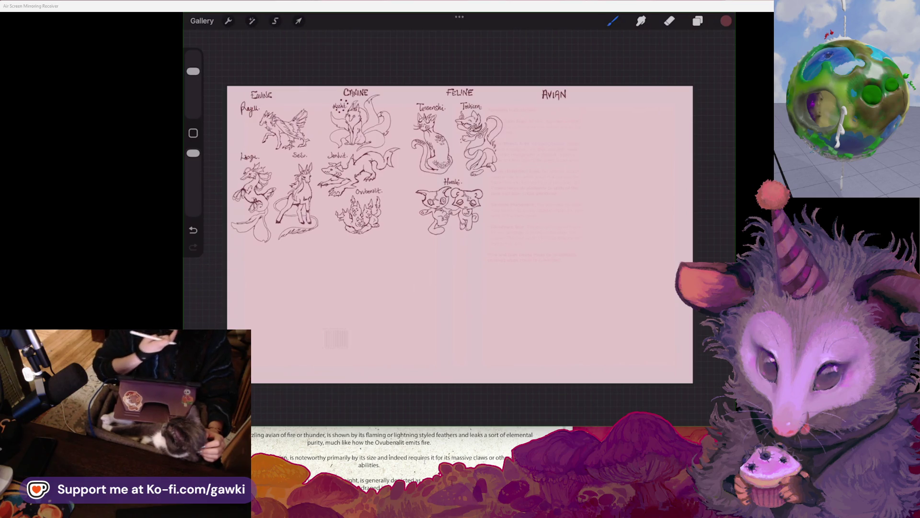
# Zoom in on the space below the AVIAN heading for the first creature's name
pyautogui.scroll(3, 431, 192)
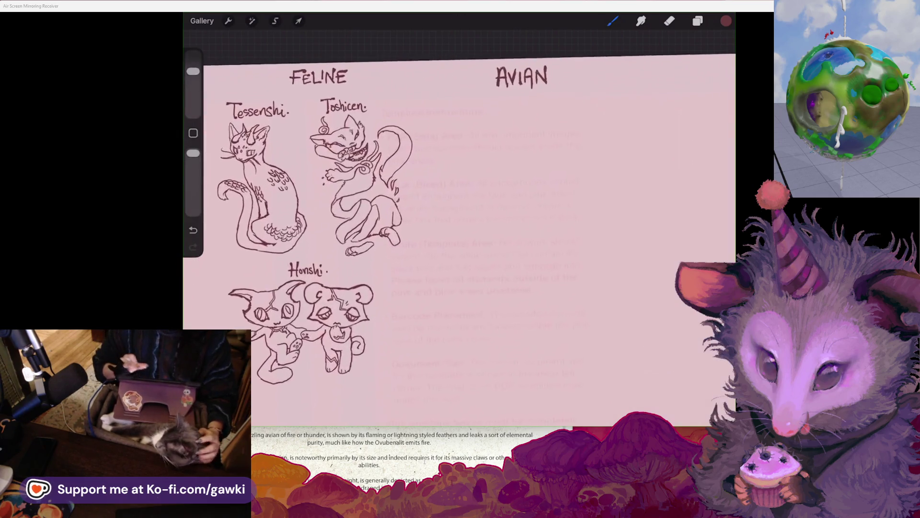
pyautogui.scroll(1, 460, 216)
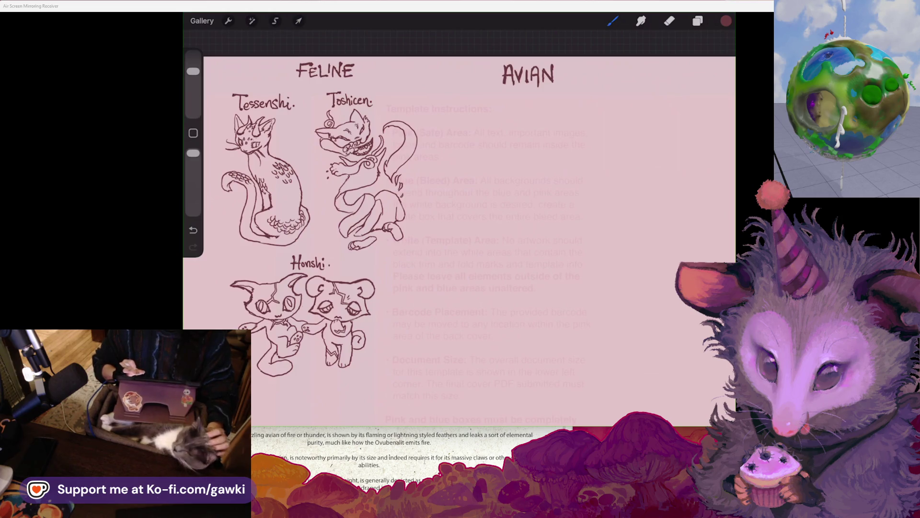
pyautogui.scroll(1, 397, 110)
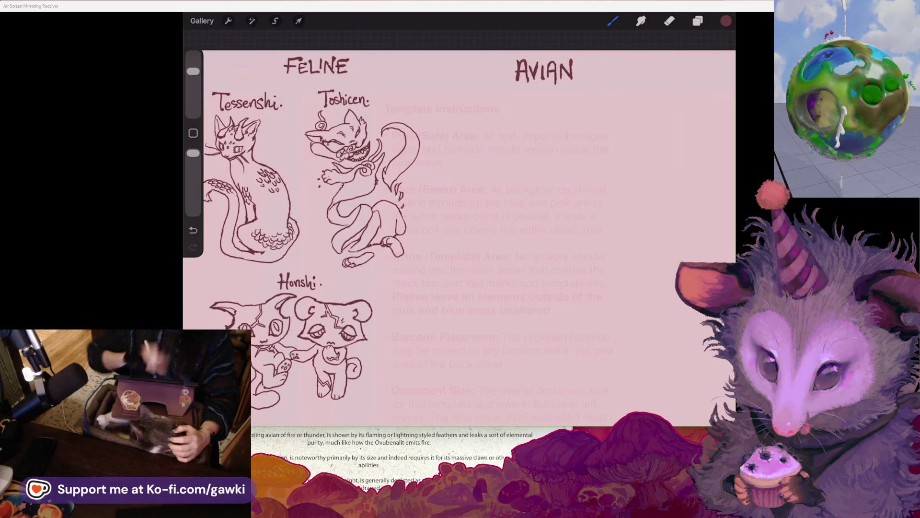
pyautogui.scroll(-5, 459, 219)
pyautogui.scroll(5, 459, 219)
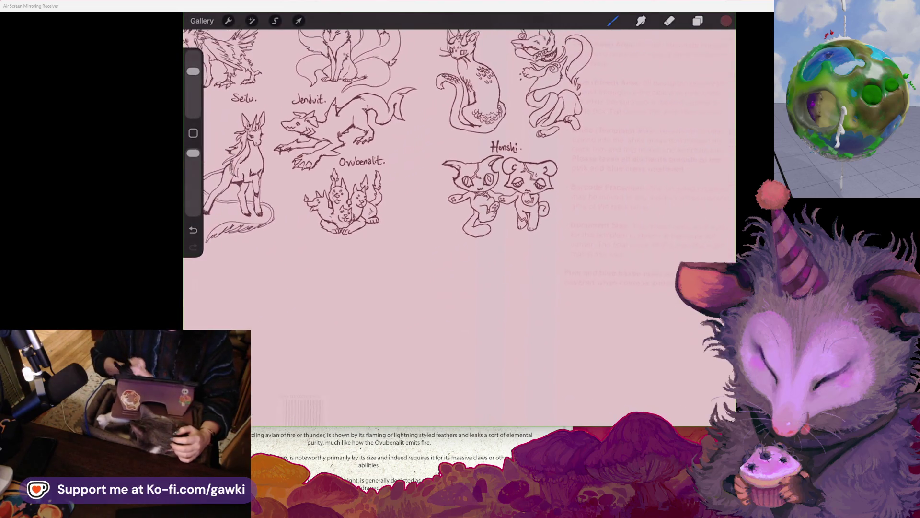
pyautogui.scroll(5, 459, 144)
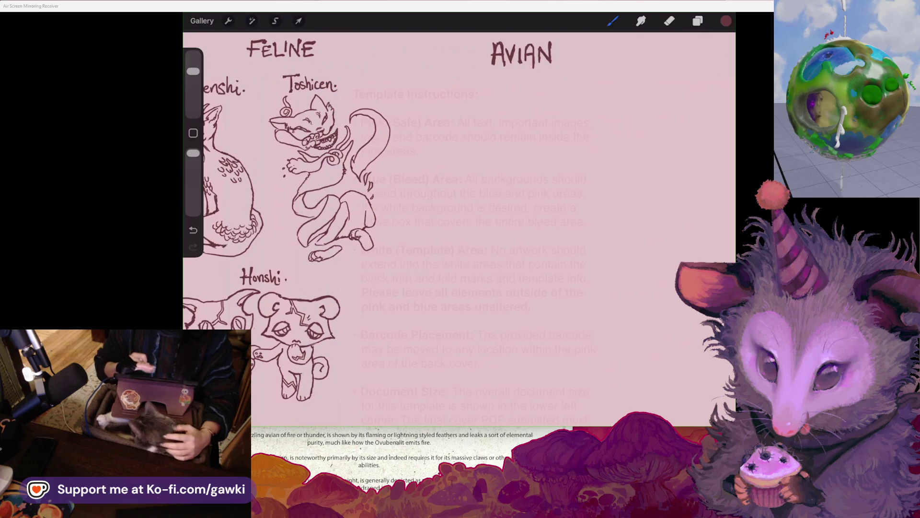
pyautogui.scroll(2, 288, 177)
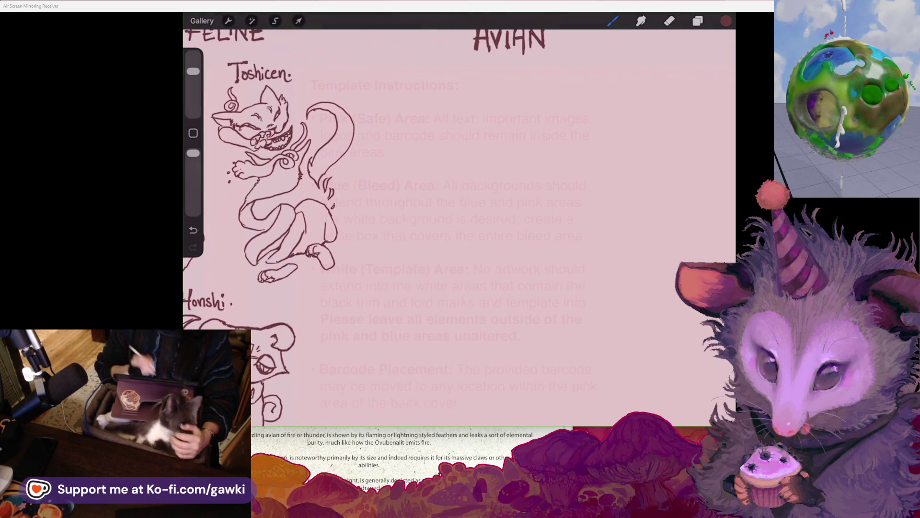
pyautogui.scroll(2, 307, 191)
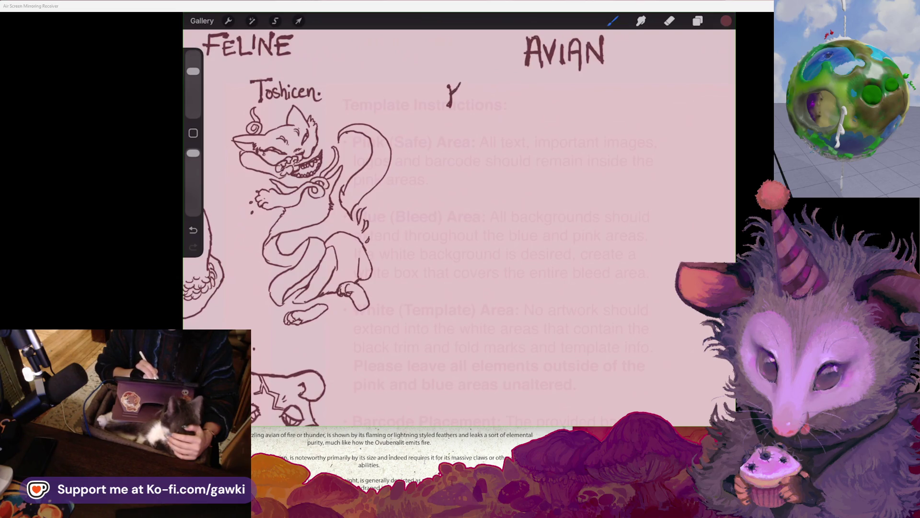
pyautogui.moveTo(451, 93); pyautogui.dragTo(460, 101)
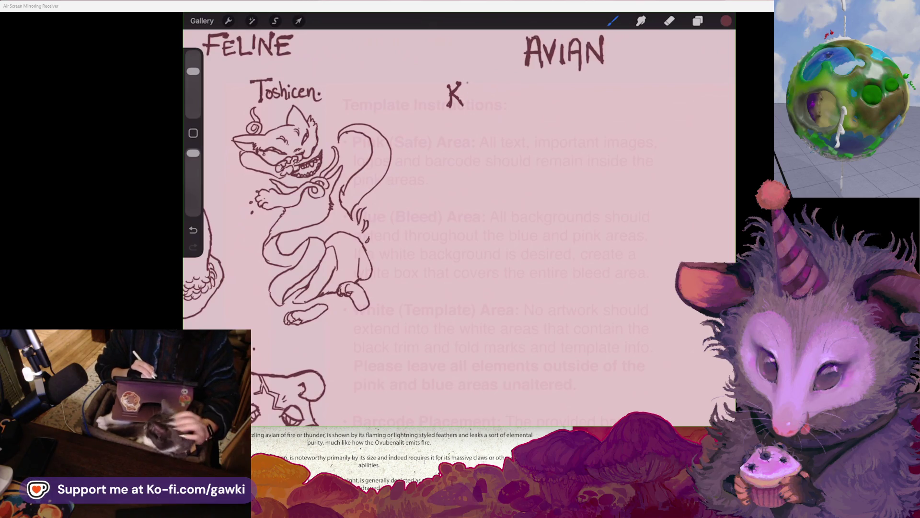
pyautogui.moveTo(463, 91); pyautogui.dragTo(471, 99)
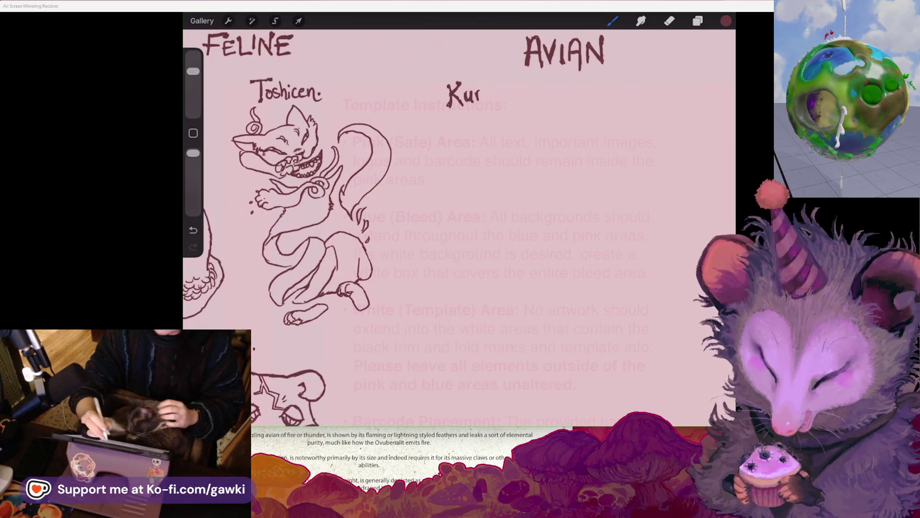
pyautogui.moveTo(476, 91); pyautogui.dragTo(482, 91)
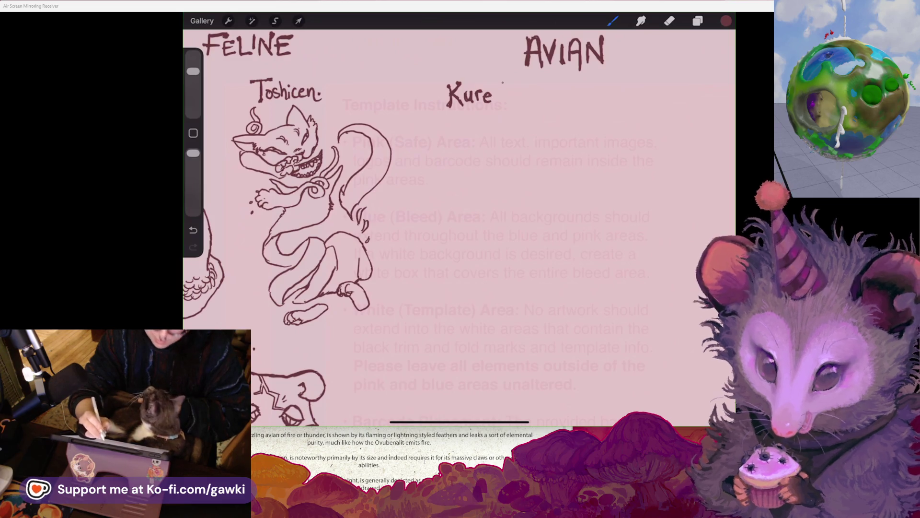
pyautogui.moveTo(499, 92); pyautogui.dragTo(499, 100)
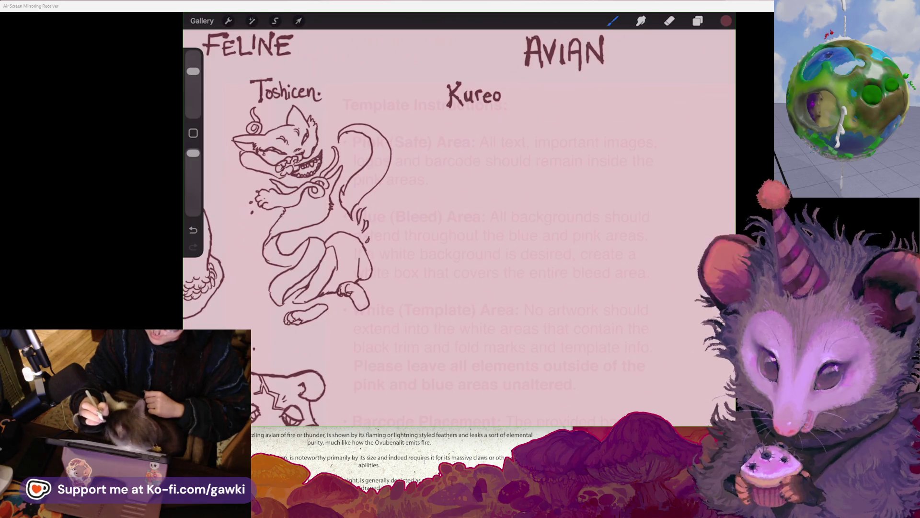
pyautogui.moveTo(431, 192); pyautogui.dragTo(388, 201)
pyautogui.moveTo(326, 134); pyautogui.dragTo(259, 153)
pyautogui.moveTo(412, 192)
pyautogui.mouseDown()
pyautogui.moveTo(419, 178)
pyautogui.moveTo(408, 186)
pyautogui.moveTo(433, 201)
pyautogui.moveTo(439, 194)
pyautogui.mouseUp()
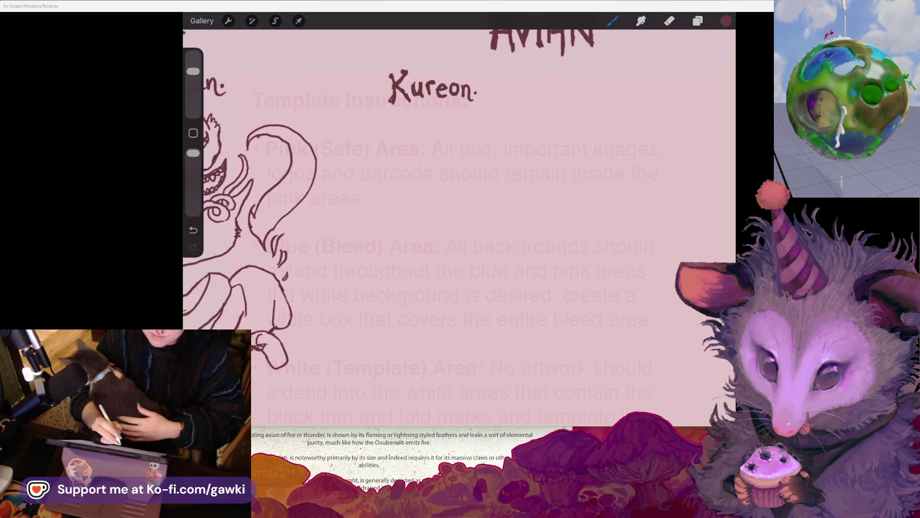
pyautogui.scroll(1, 460, 226)
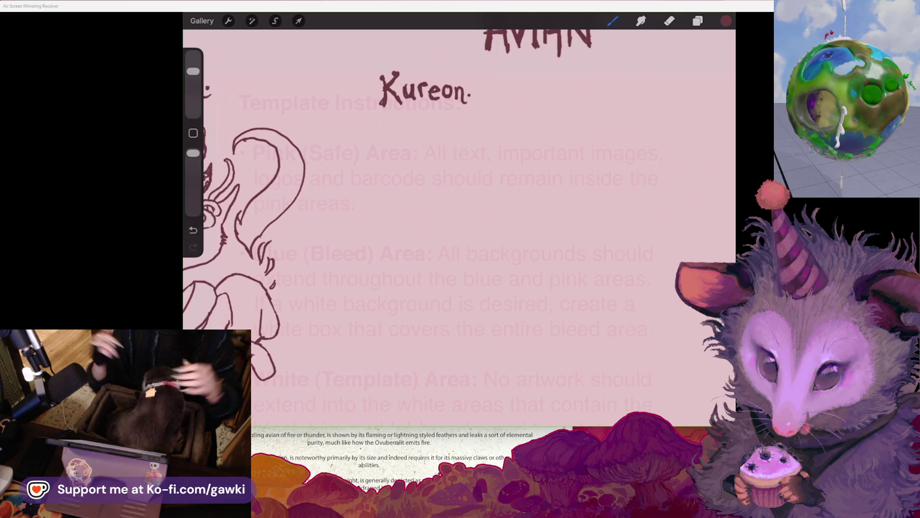
pyautogui.scroll(-1, 460, 216)
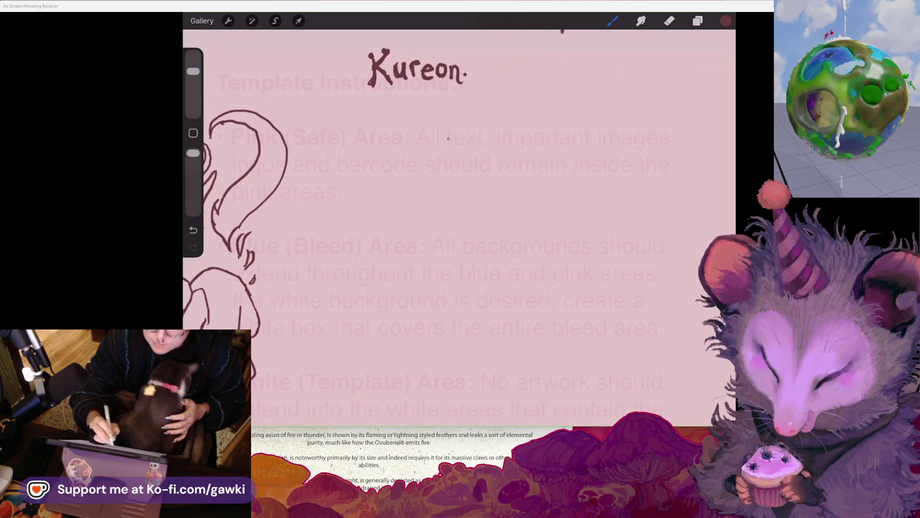
# Draw the wing outline, long leading edge and wing-tip edge below the Kureon label
pyautogui.moveTo(473, 162)
pyautogui.mouseDown()
pyautogui.moveTo(484, 177)
pyautogui.moveTo(346, 302)
pyautogui.mouseUp()
pyautogui.moveTo(405, 262); pyautogui.dragTo(384, 281)
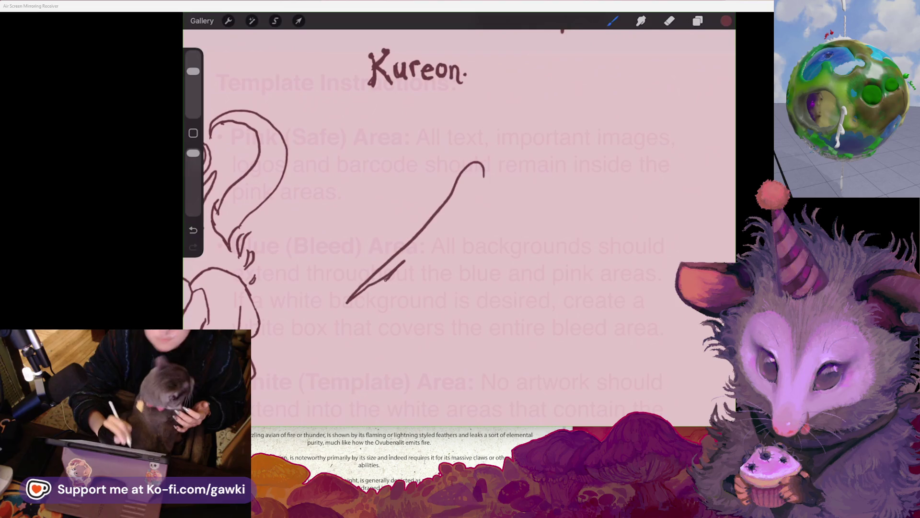
pyautogui.hscroll(1, 459, 225)
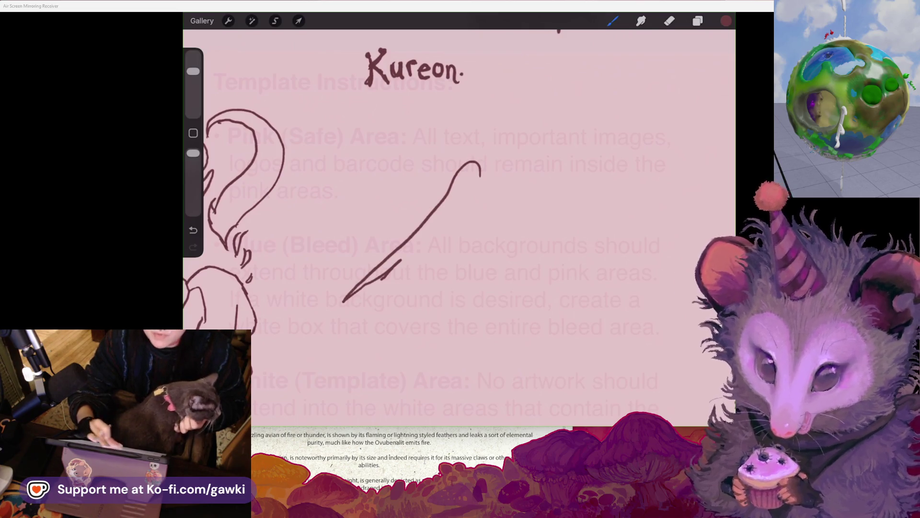
pyautogui.scroll(-2, 459, 226)
pyautogui.moveTo(387, 262)
pyautogui.mouseDown()
pyautogui.moveTo(456, 223)
pyautogui.moveTo(488, 180)
pyautogui.mouseUp()
pyautogui.moveTo(479, 148); pyautogui.dragTo(511, 208)
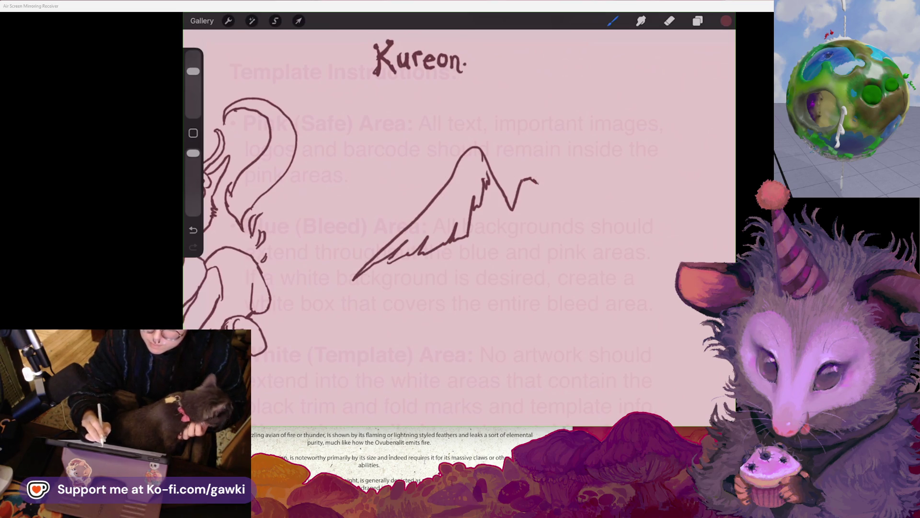
# Undo the wing-tip strokes, add a feather line, and draw an arch left of the wing
pyautogui.hotkey('ctrl', 'z')
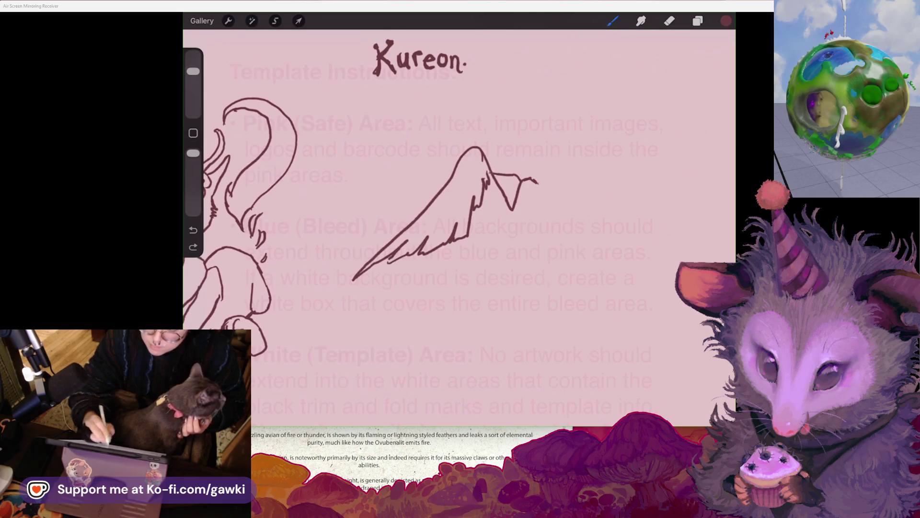
pyautogui.hotkey('ctrl', 'z')
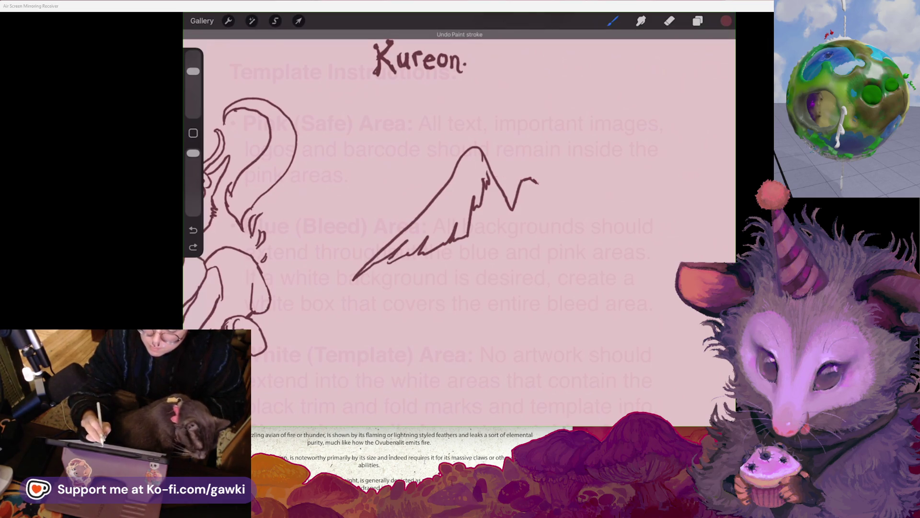
pyautogui.moveTo(519, 182); pyautogui.dragTo(496, 180)
pyautogui.hotkey('ctrl', 'z')
pyautogui.moveTo(358, 277)
pyautogui.mouseDown()
pyautogui.moveTo(323, 329)
pyautogui.moveTo(360, 297)
pyautogui.moveTo(405, 288)
pyautogui.moveTo(438, 253)
pyautogui.moveTo(458, 251)
pyautogui.moveTo(474, 273)
pyautogui.mouseUp()
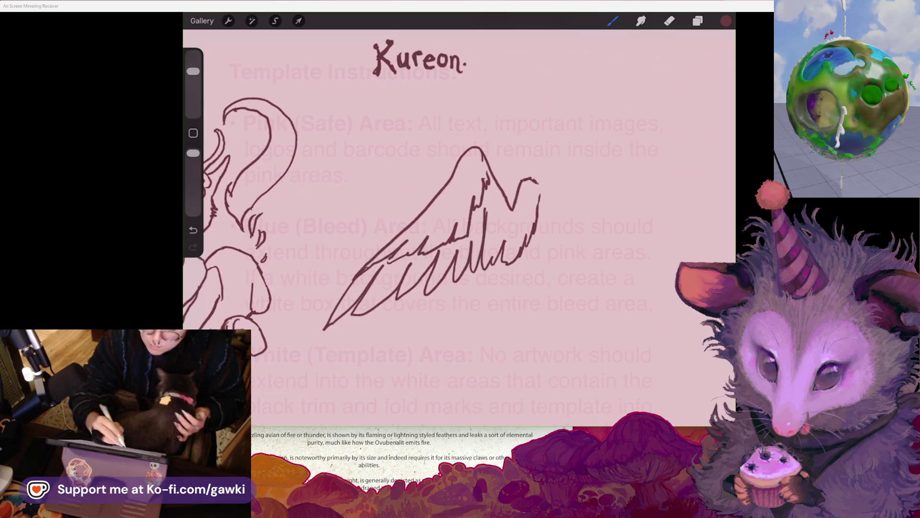
pyautogui.moveTo(418, 210)
pyautogui.mouseDown()
pyautogui.moveTo(383, 142)
pyautogui.moveTo(381, 235)
pyautogui.mouseUp()
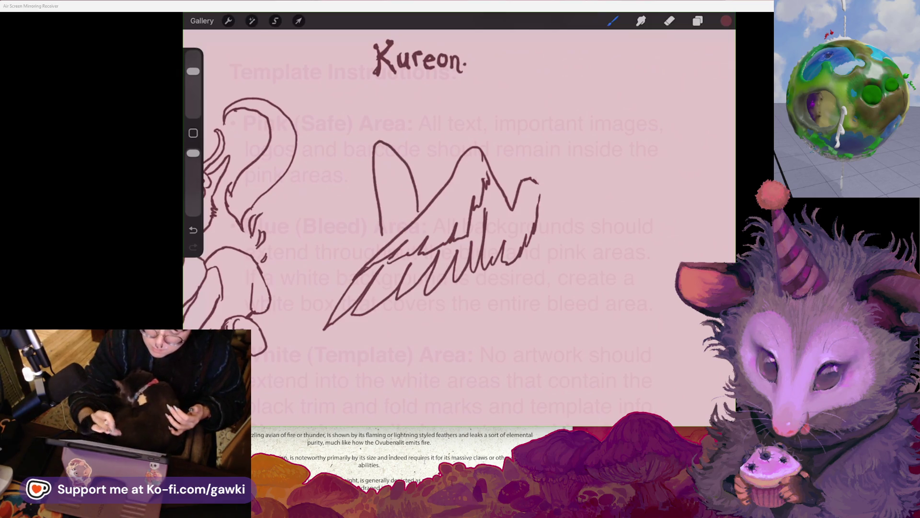
pyautogui.moveTo(323, 330)
pyautogui.mouseDown()
pyautogui.moveTo(355, 290)
pyautogui.moveTo(336, 305)
pyautogui.mouseUp()
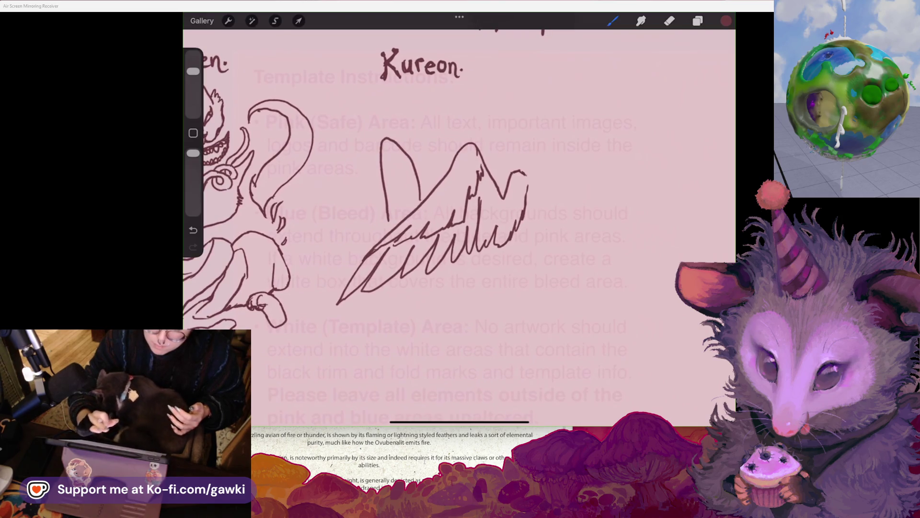
# Undo the arch and erase the lower feather stroke with its loop
pyautogui.hotkey('ctrl', 'z')
pyautogui.scroll(-3, 459, 218)
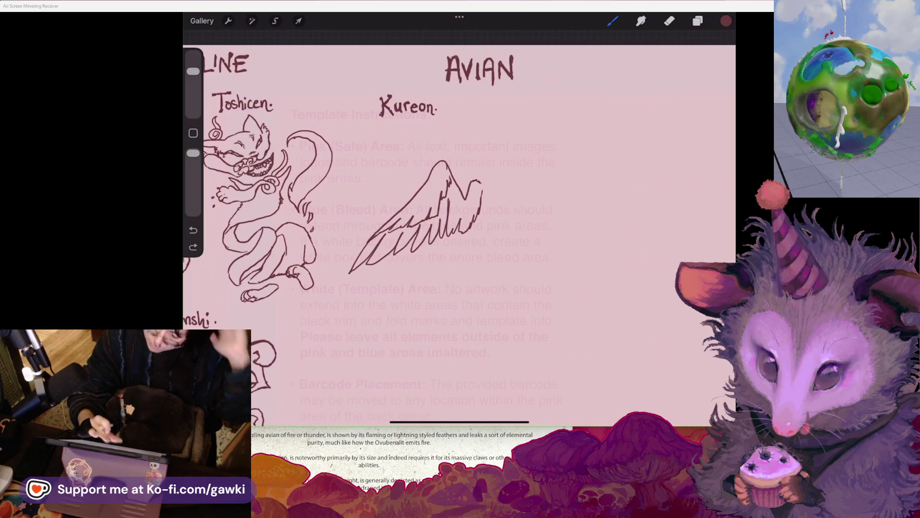
pyautogui.scroll(2, 459, 218)
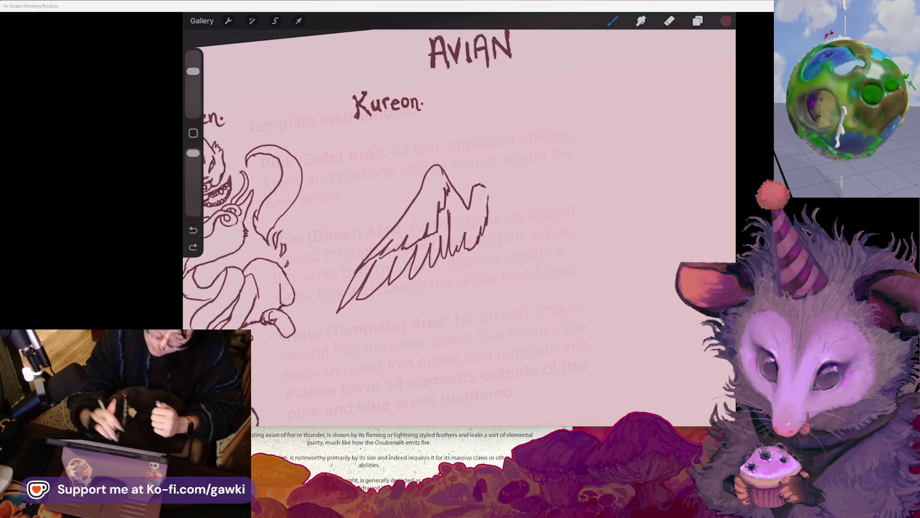
pyautogui.moveTo(365, 296); pyautogui.dragTo(412, 256)
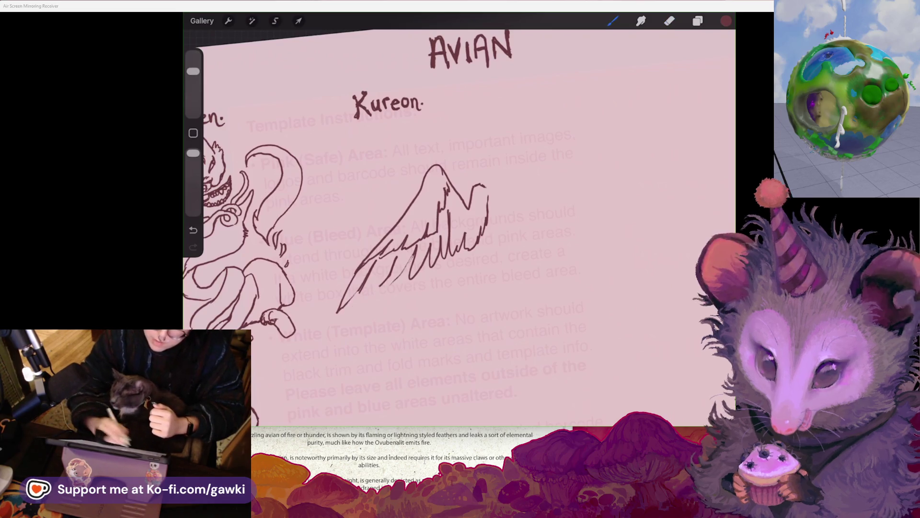
# Redraw the wing's curved, scalloped lower-left edge and its lower-left tip stroke
pyautogui.click(612, 21)
pyautogui.moveTo(347, 307); pyautogui.dragTo(389, 289)
pyautogui.moveTo(374, 324); pyautogui.dragTo(398, 314)
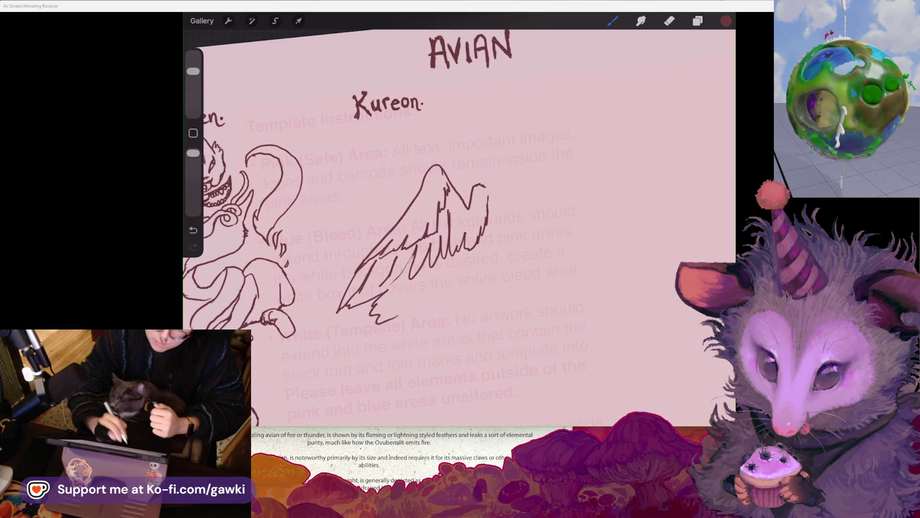
pyautogui.hotkey('ctrl', 'z')
pyautogui.moveTo(408, 281); pyautogui.dragTo(426, 276)
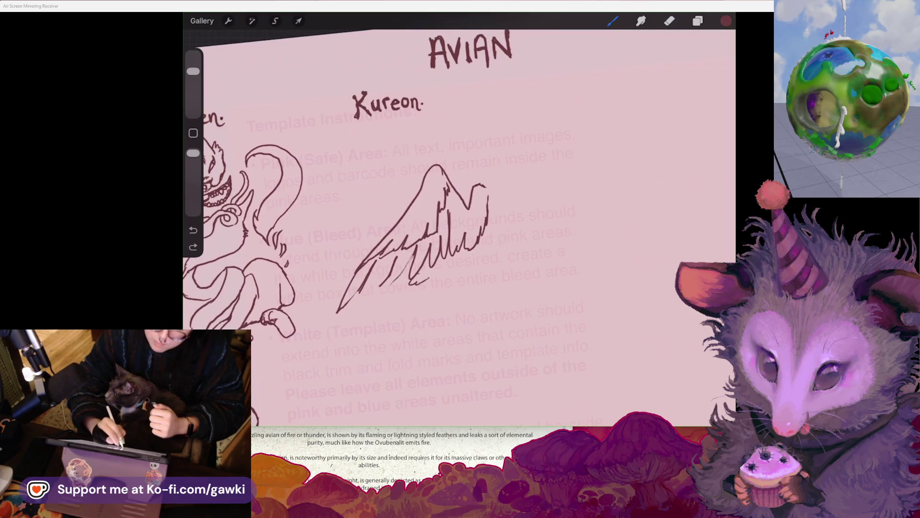
pyautogui.hotkey('ctrl', 'z')
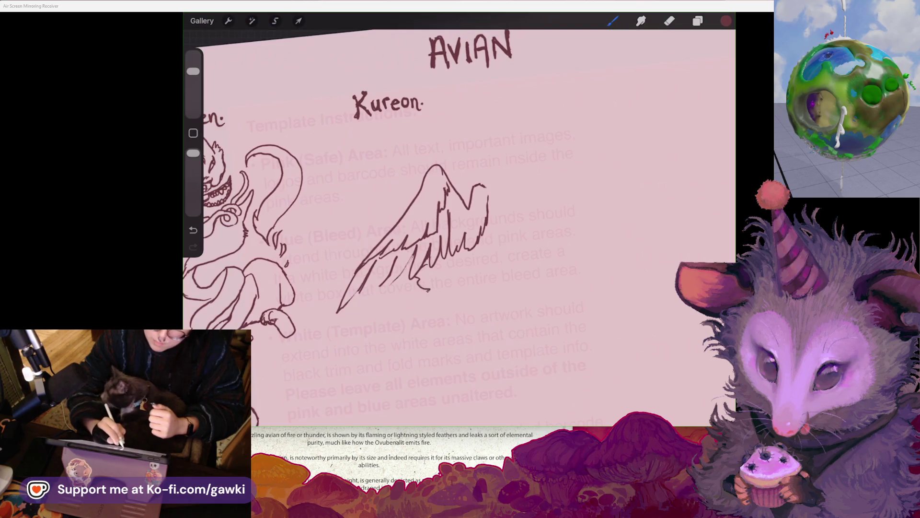
pyautogui.hotkey('ctrl', 'z')
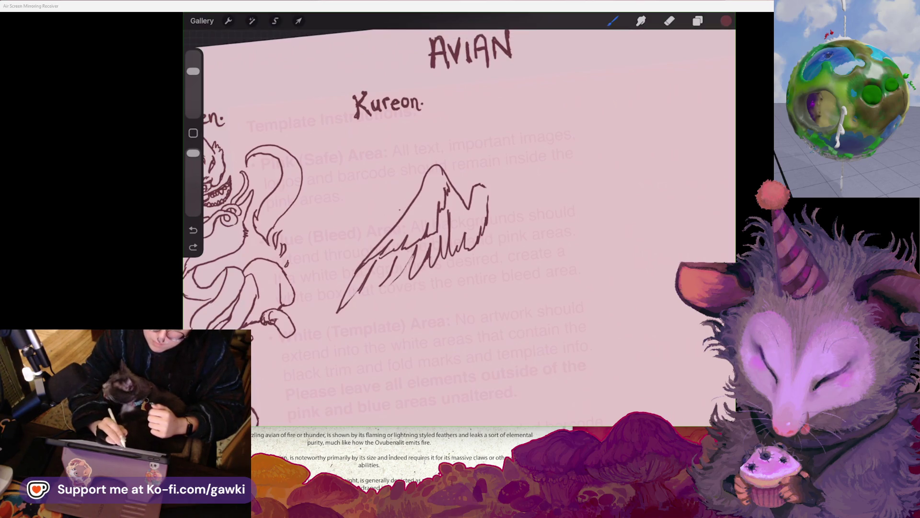
pyautogui.hotkey('ctrl', 'z')
pyautogui.moveTo(396, 218); pyautogui.dragTo(358, 246)
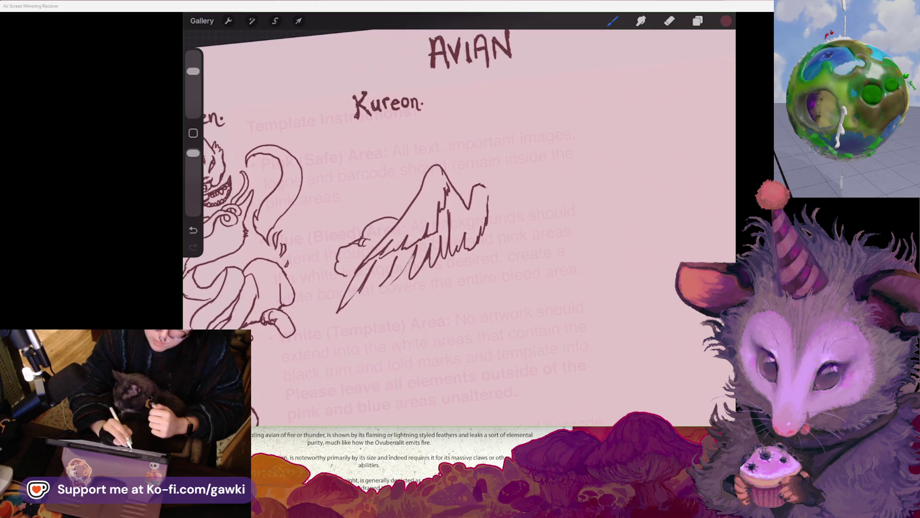
pyautogui.hotkey('ctrl', 'z')
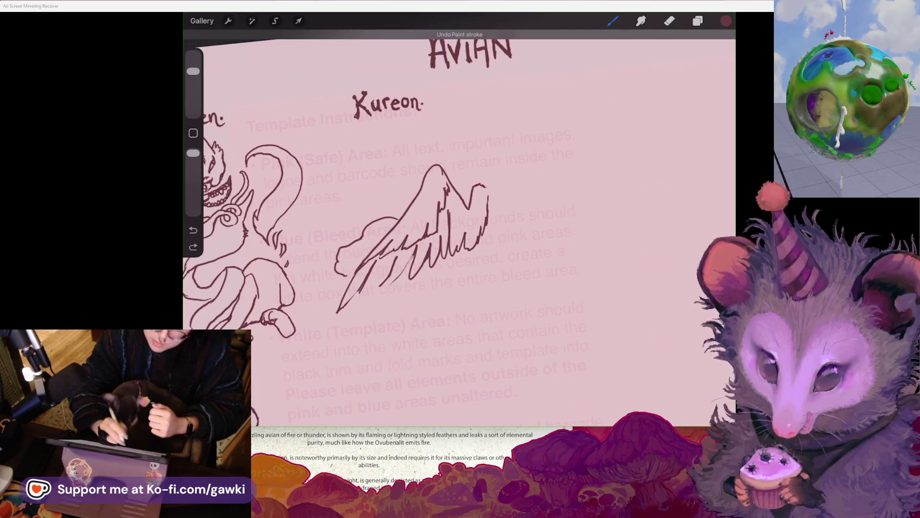
pyautogui.scroll(1, 459, 225)
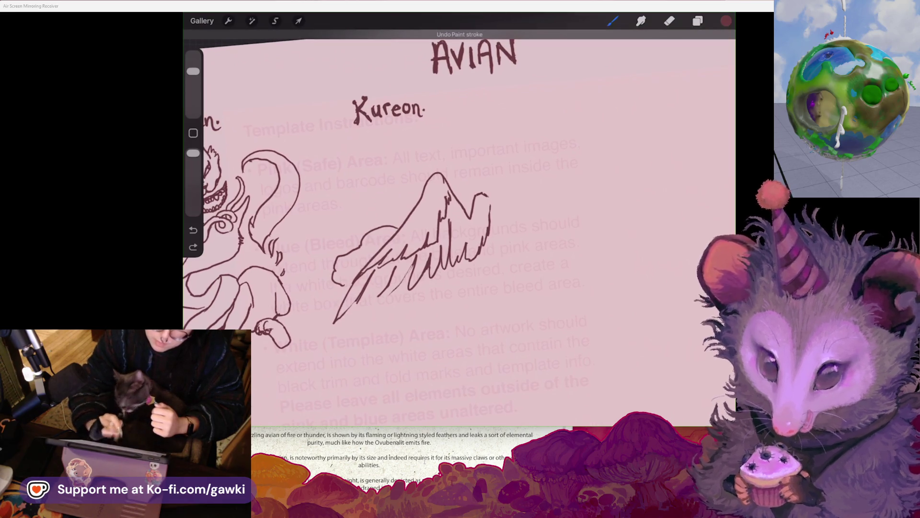
pyautogui.moveTo(401, 220); pyautogui.dragTo(354, 254)
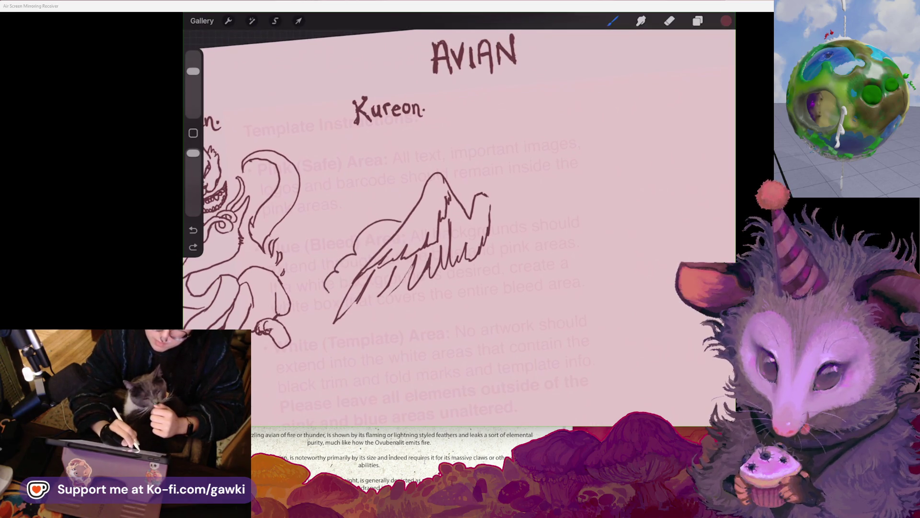
pyautogui.moveTo(354, 312); pyautogui.dragTo(380, 294)
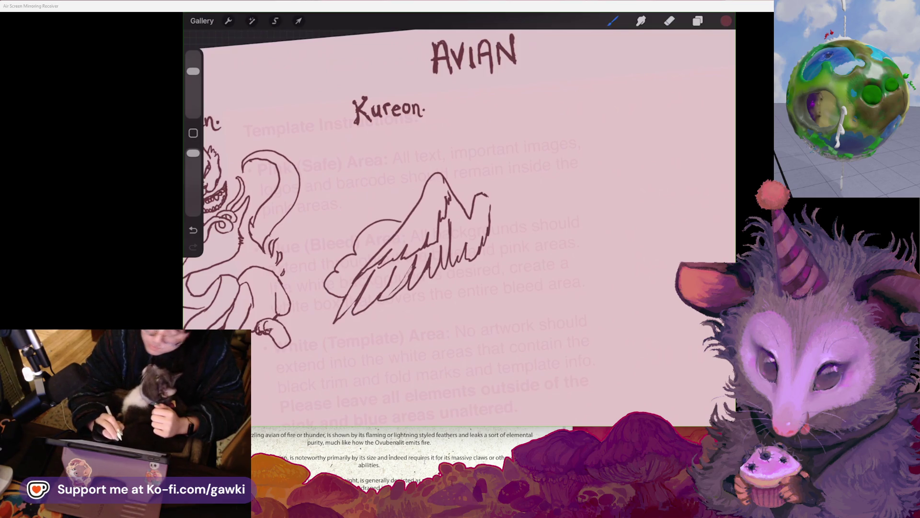
# Draw a vertical line rising from the top of the wing
pyautogui.moveTo(431, 215)
pyautogui.mouseDown()
pyautogui.moveTo(445, 202)
pyautogui.moveTo(431, 210)
pyautogui.mouseUp()
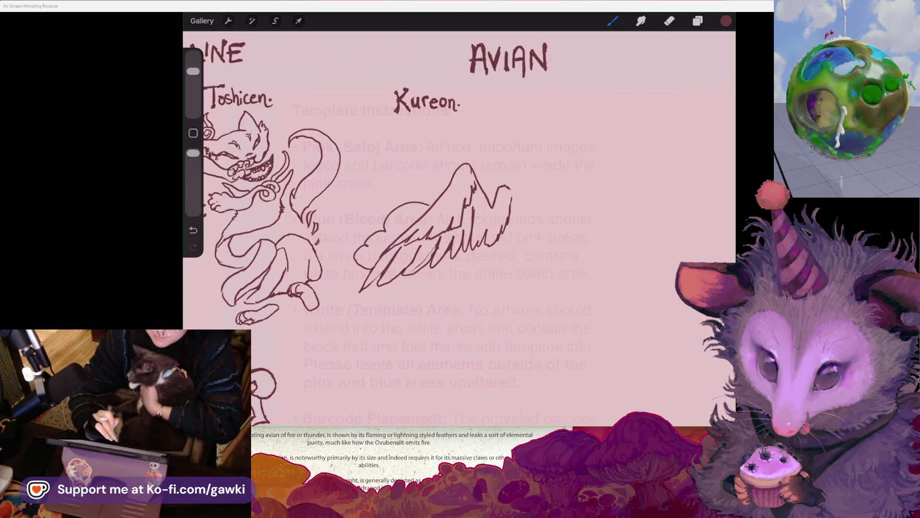
pyautogui.moveTo(427, 101)
pyautogui.mouseDown()
pyautogui.moveTo(415, 117)
pyautogui.moveTo(401, 117)
pyautogui.mouseUp()
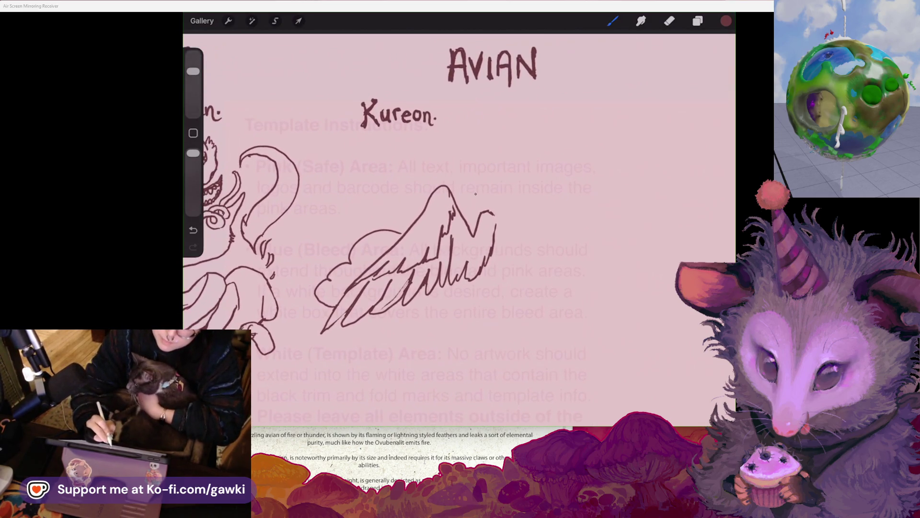
pyautogui.hotkey('ctrl', 'z')
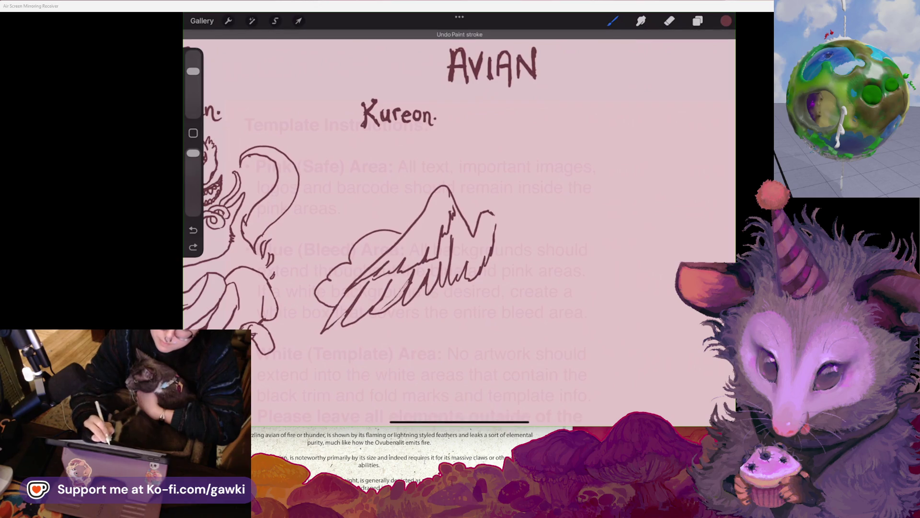
pyautogui.moveTo(468, 188); pyautogui.dragTo(479, 211)
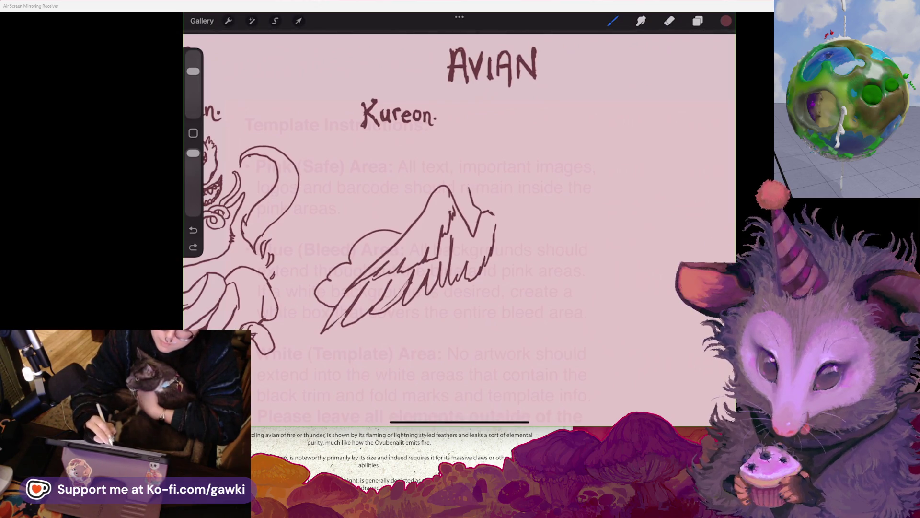
pyautogui.moveTo(469, 171); pyautogui.dragTo(470, 192)
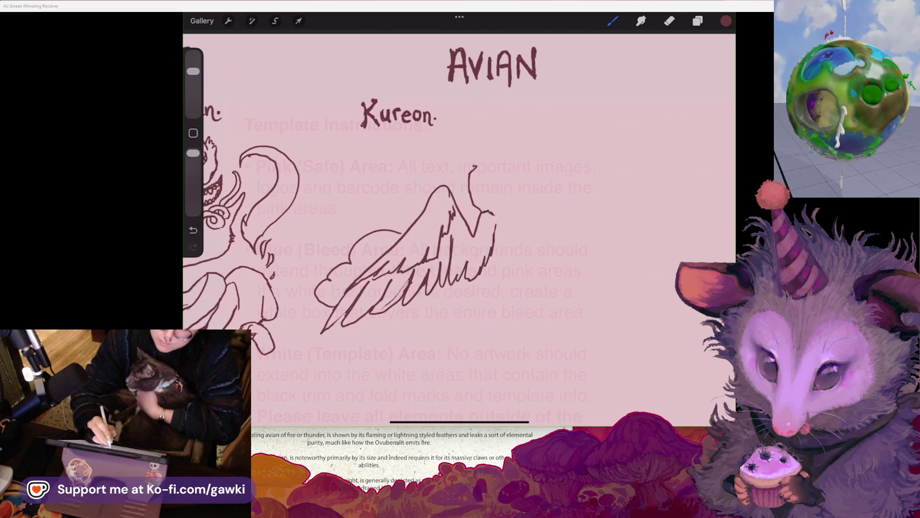
# Curve the rising line into a horizontal beak line, erasing its downward tail
pyautogui.moveTo(476, 165); pyautogui.dragTo(445, 148)
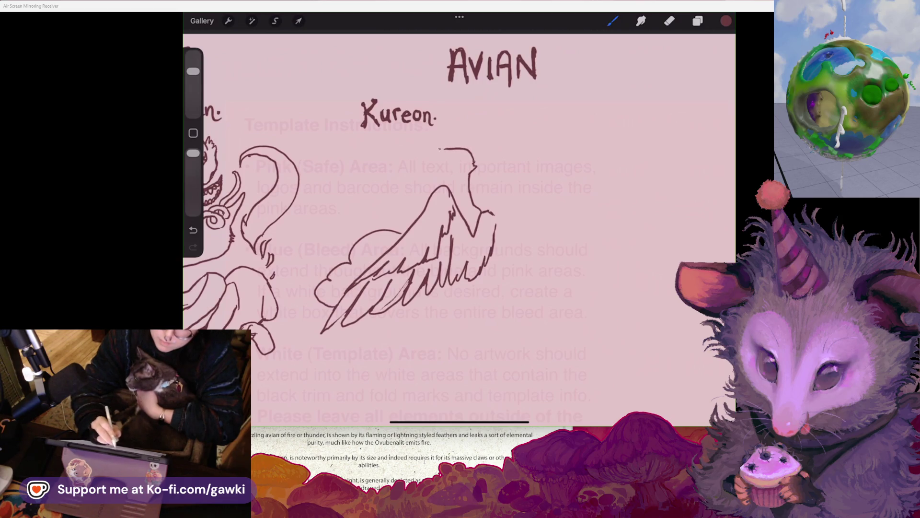
pyautogui.moveTo(368, 148); pyautogui.dragTo(435, 156)
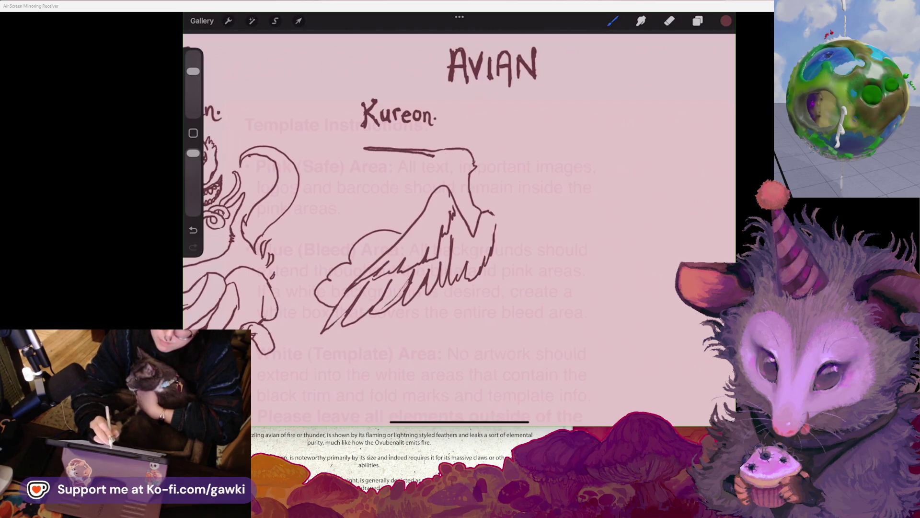
pyautogui.hotkey('ctrl', 'z')
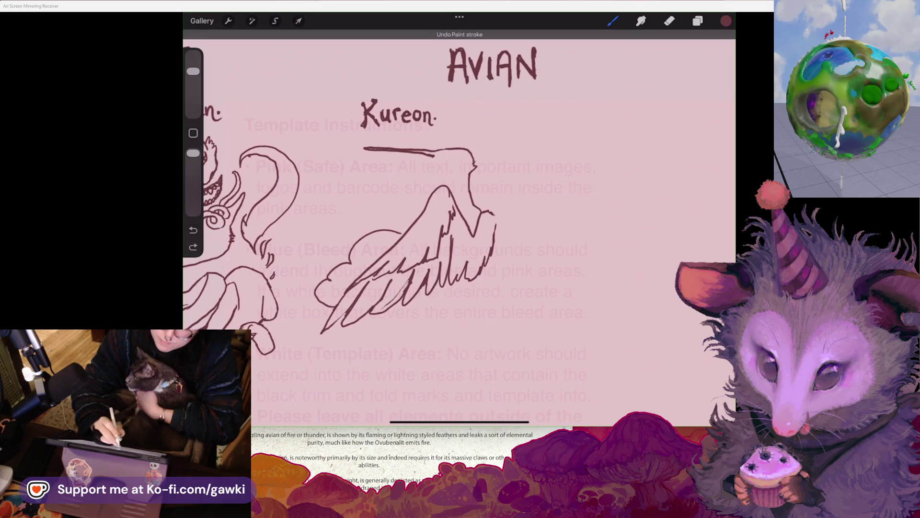
pyautogui.click(669, 20)
pyautogui.moveTo(440, 158); pyautogui.dragTo(408, 152)
pyautogui.click(613, 21)
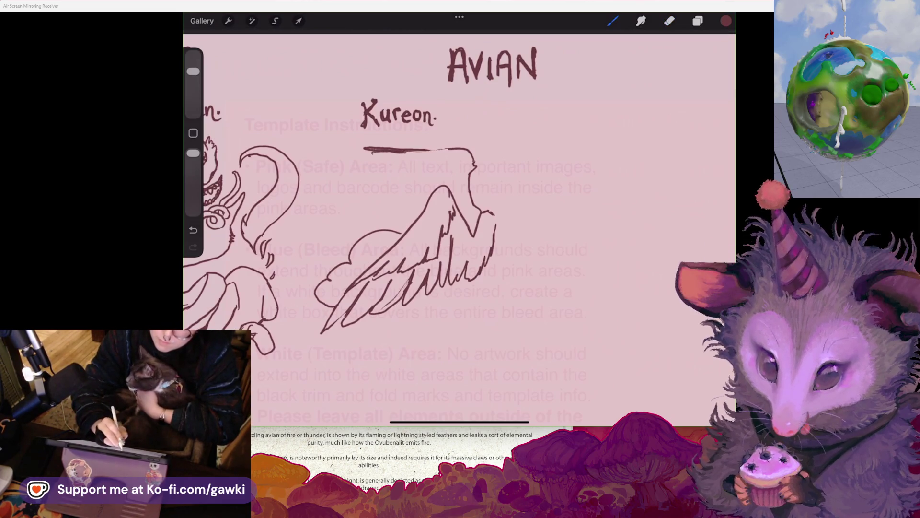
# Add the lightning zigzag, lower jaw and head shape with an upward-right tip
pyautogui.moveTo(431, 155)
pyautogui.mouseDown()
pyautogui.moveTo(445, 165)
pyautogui.moveTo(439, 150)
pyautogui.moveTo(455, 150)
pyautogui.moveTo(449, 158)
pyautogui.mouseUp()
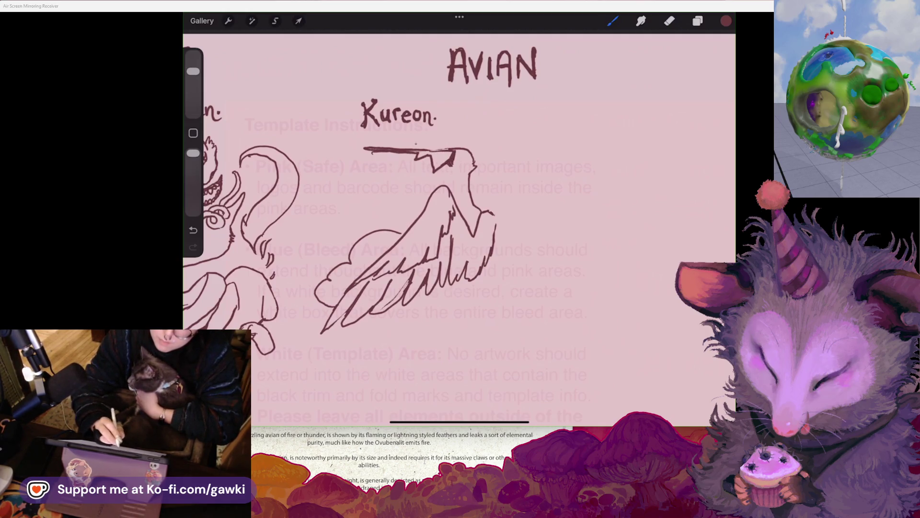
pyautogui.moveTo(373, 172); pyautogui.dragTo(398, 168)
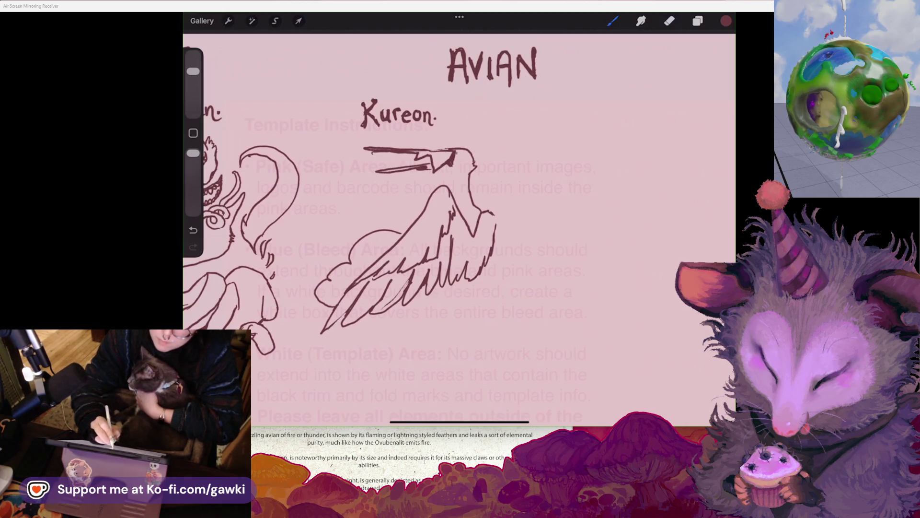
pyautogui.moveTo(463, 153)
pyautogui.mouseDown()
pyautogui.moveTo(467, 163)
pyautogui.moveTo(458, 165)
pyautogui.mouseUp()
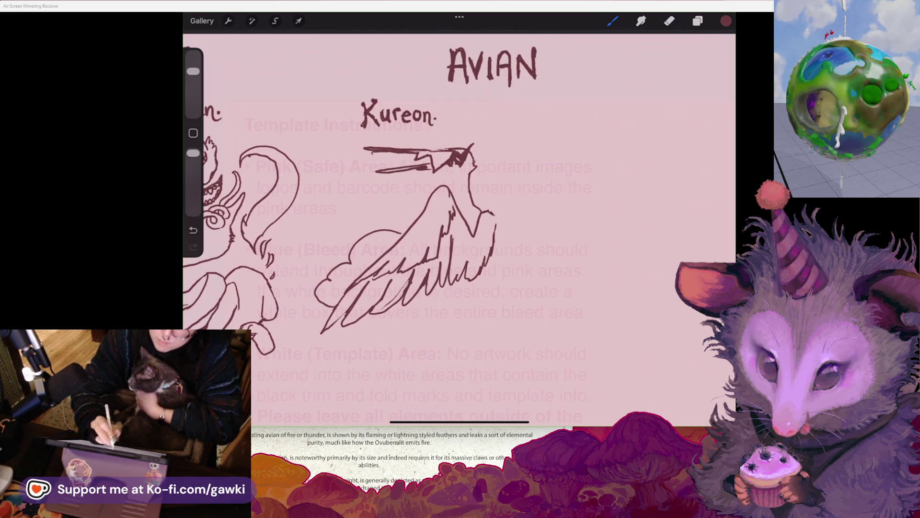
pyautogui.moveTo(472, 146)
pyautogui.mouseDown()
pyautogui.moveTo(477, 138)
pyautogui.moveTo(498, 149)
pyautogui.moveTo(474, 165)
pyautogui.mouseUp()
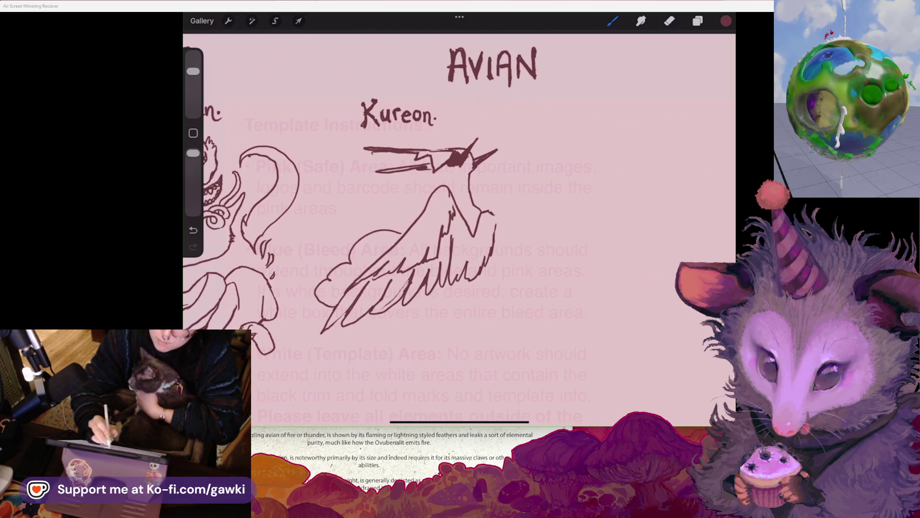
# Erase the stray mark at the beak base and trim the upper beak's right end
pyautogui.scroll(2, 459, 230)
pyautogui.click(669, 21)
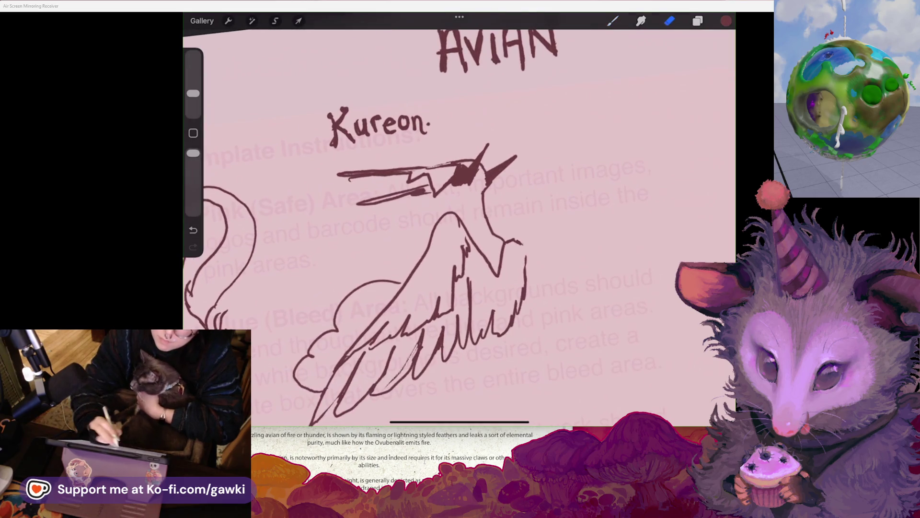
pyautogui.moveTo(429, 169); pyautogui.dragTo(449, 164)
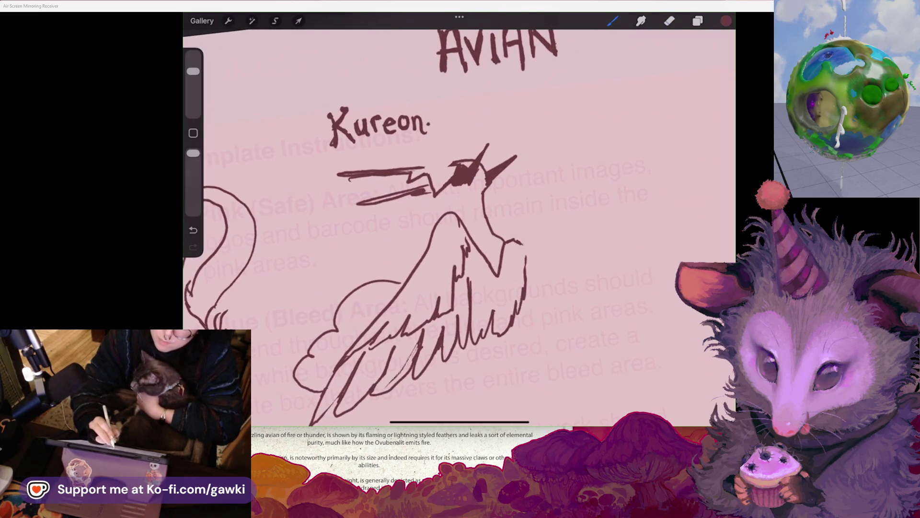
pyautogui.hotkey('ctrl', 'z')
pyautogui.press('e')
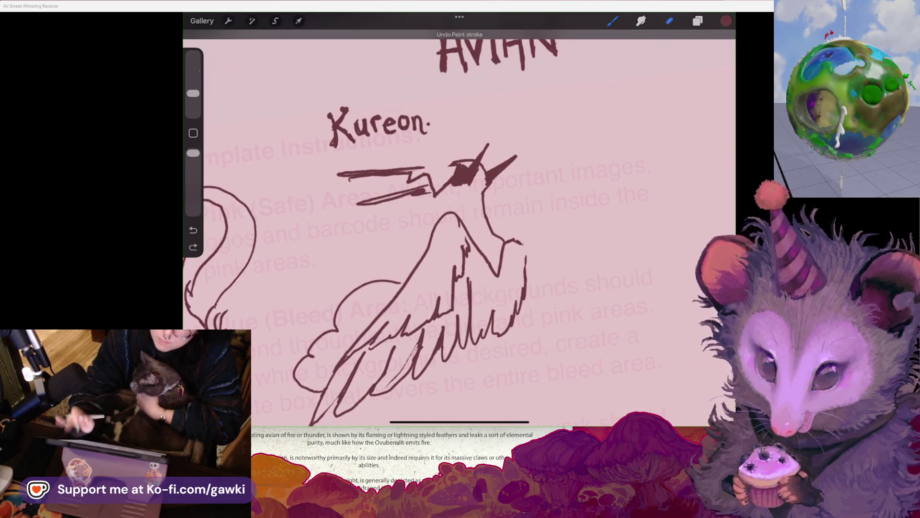
pyautogui.moveTo(415, 168); pyautogui.dragTo(426, 164)
# Fill in Kureon's eye, then erase it down to a small dark circle
pyautogui.click(612, 21)
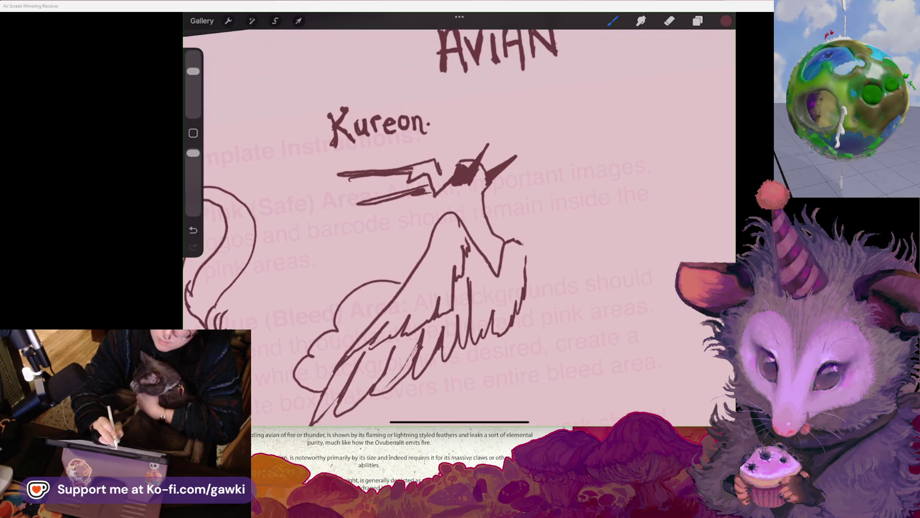
pyautogui.moveTo(446, 168)
pyautogui.mouseDown()
pyautogui.moveTo(460, 156)
pyautogui.moveTo(454, 181)
pyautogui.mouseUp()
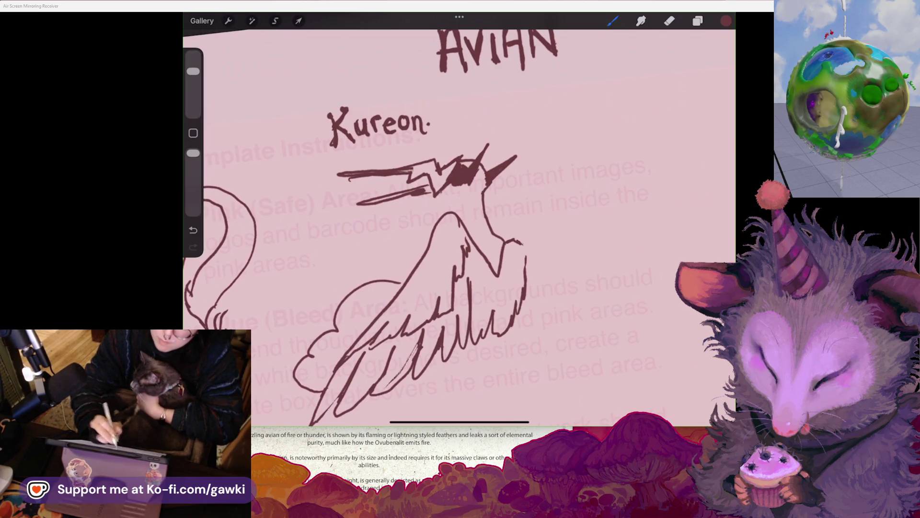
pyautogui.click(669, 20)
pyautogui.moveTo(458, 168); pyautogui.dragTo(464, 174)
pyautogui.click(612, 21)
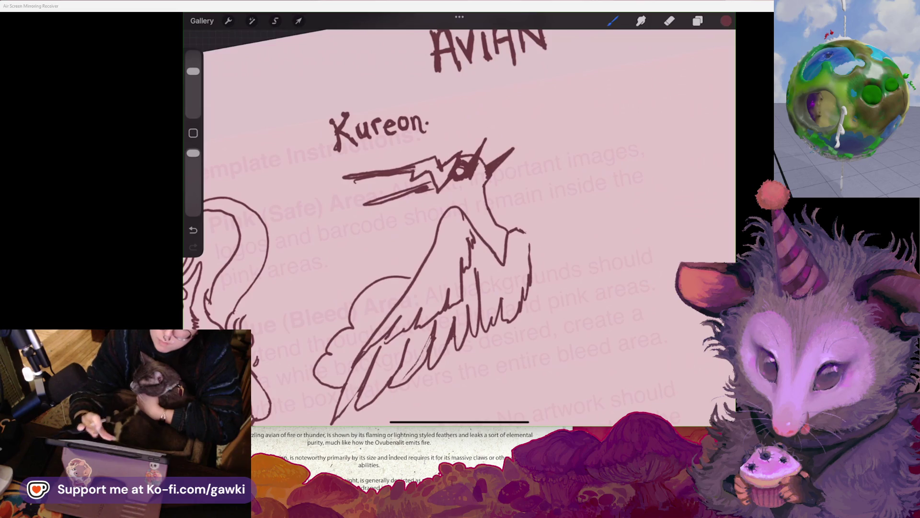
# Redraw Kureon's lower beak as a single longer line
pyautogui.click(669, 21)
pyautogui.moveTo(463, 185)
pyautogui.mouseDown()
pyautogui.moveTo(412, 222)
pyautogui.moveTo(433, 196)
pyautogui.mouseUp()
pyautogui.click(613, 21)
pyautogui.hotkey('ctrl', 'z')
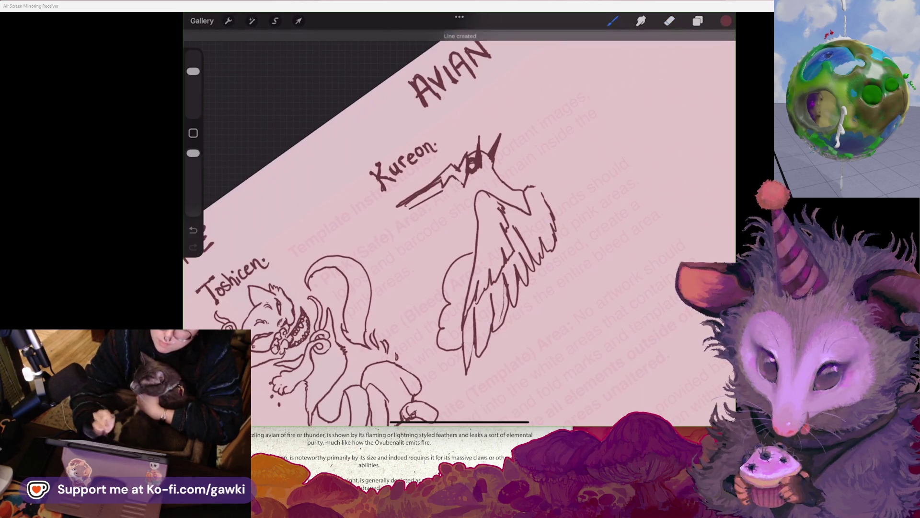
pyautogui.moveTo(460, 182); pyautogui.dragTo(418, 218)
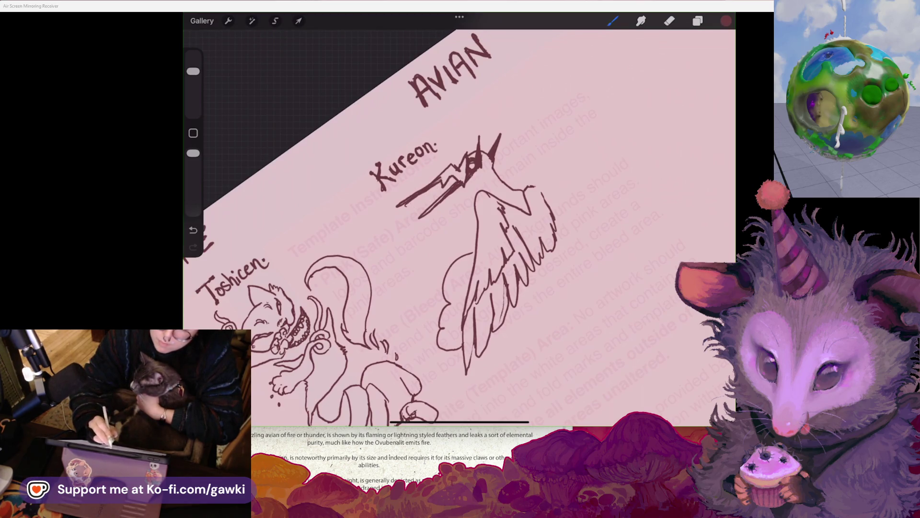
pyautogui.moveTo(383, 239); pyautogui.dragTo(431, 215)
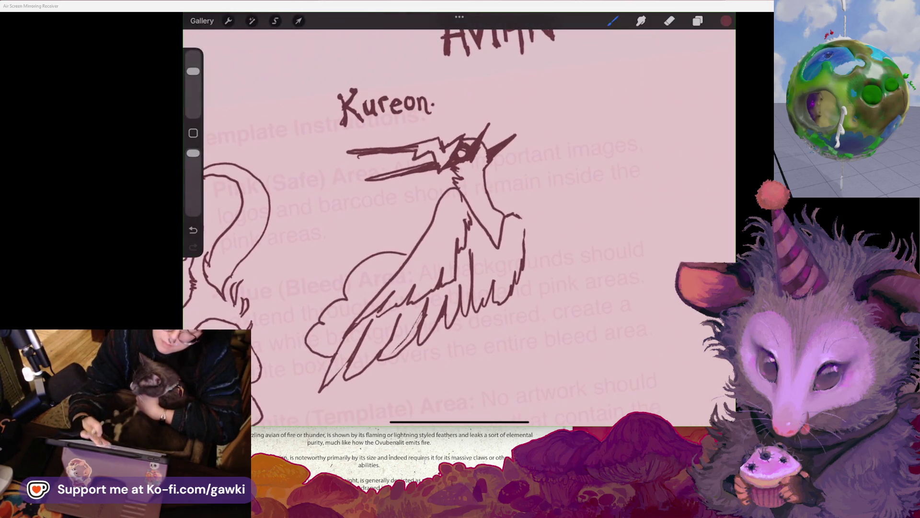
pyautogui.scroll(-3, 459, 221)
# Clean up the neck and wing back lines, then extend the wing's right edge upward
pyautogui.click(641, 20)
pyautogui.moveTo(461, 193)
pyautogui.mouseDown()
pyautogui.moveTo(477, 230)
pyautogui.moveTo(459, 244)
pyautogui.moveTo(466, 224)
pyautogui.mouseUp()
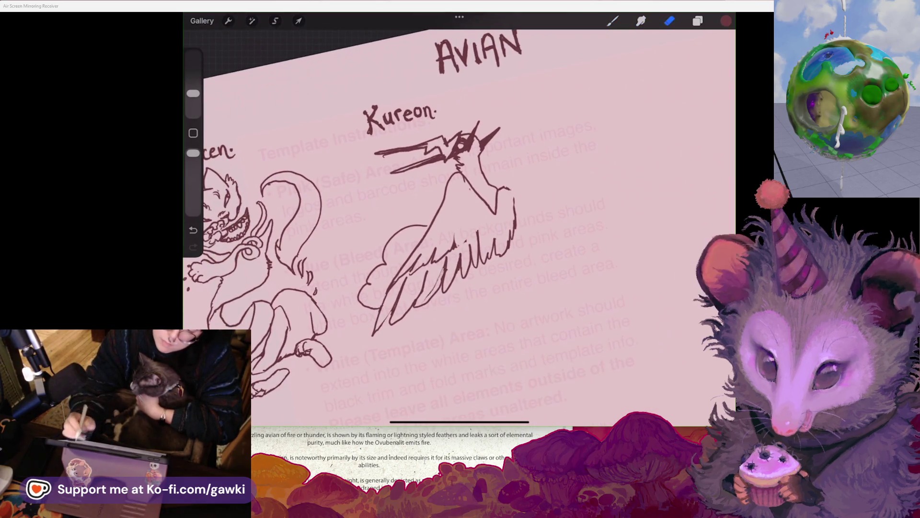
pyautogui.moveTo(511, 191)
pyautogui.mouseDown()
pyautogui.moveTo(508, 249)
pyautogui.moveTo(489, 254)
pyautogui.moveTo(498, 256)
pyautogui.moveTo(480, 285)
pyautogui.moveTo(511, 243)
pyautogui.mouseUp()
pyautogui.click(612, 21)
pyautogui.moveTo(507, 276); pyautogui.dragTo(521, 211)
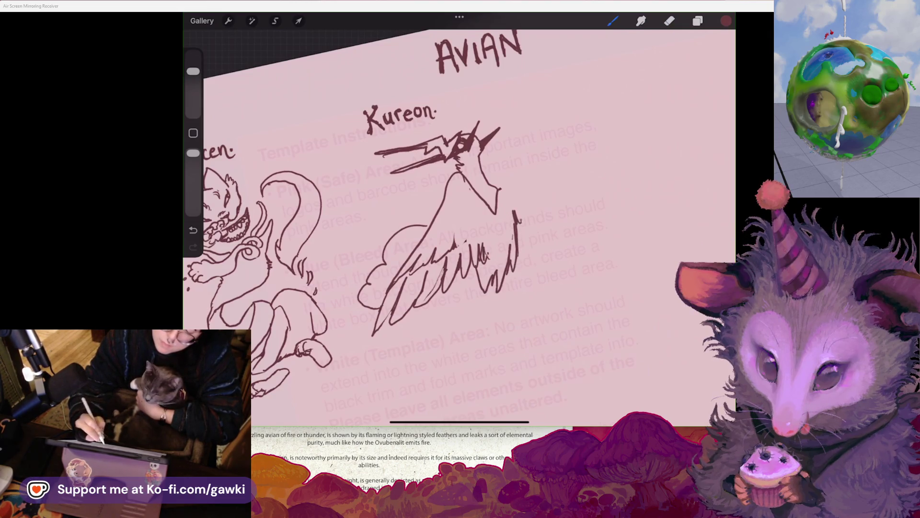
# Extend the lobe left of Kureon's body upward and draw a leg below the wing
pyautogui.scroll(-3, 360, 228)
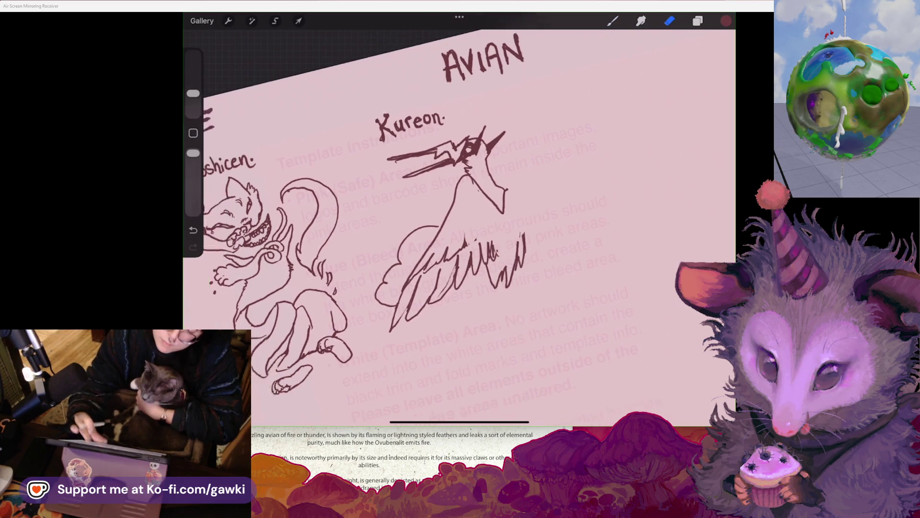
pyautogui.scroll(2, 359, 228)
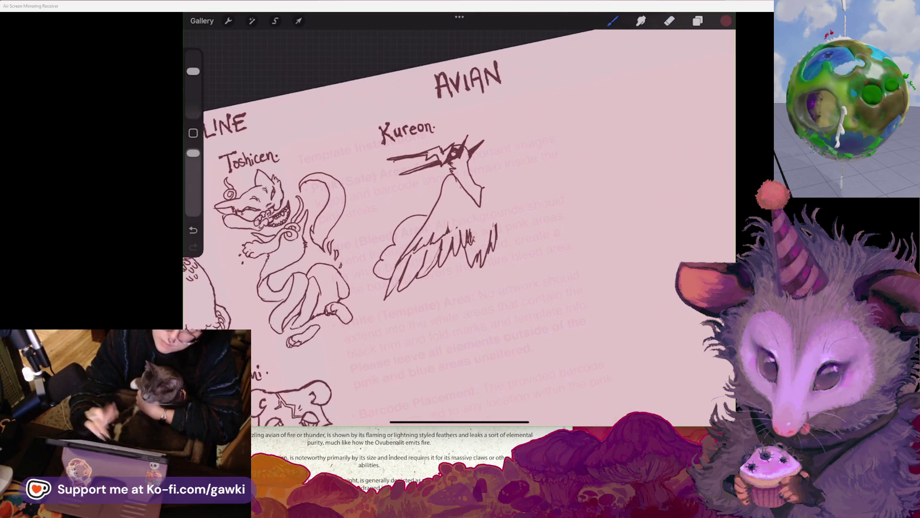
pyautogui.click(613, 20)
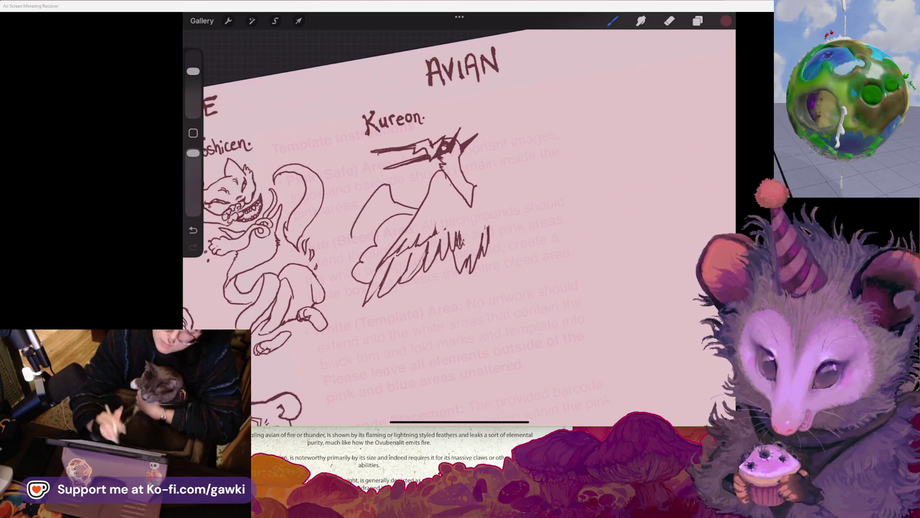
pyautogui.moveTo(356, 256); pyautogui.dragTo(378, 220)
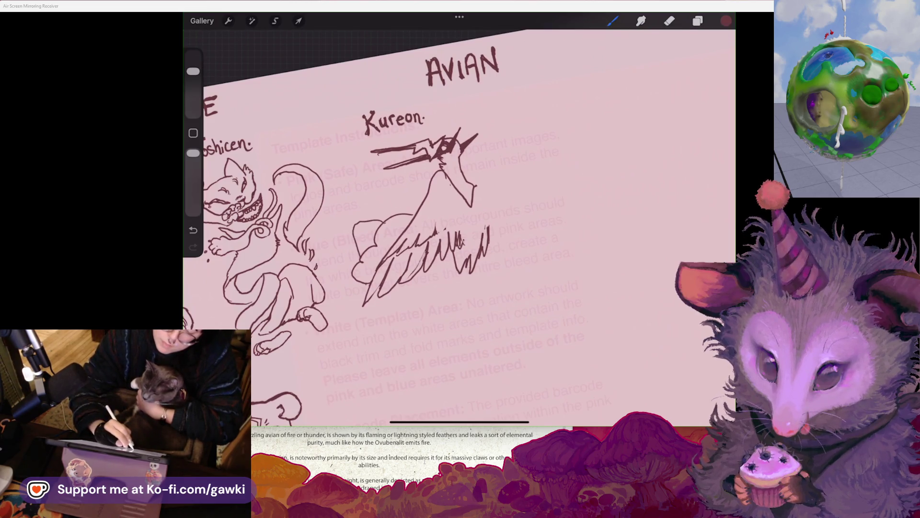
pyautogui.moveTo(378, 288)
pyautogui.mouseDown()
pyautogui.moveTo(394, 355)
pyautogui.moveTo(391, 303)
pyautogui.moveTo(411, 291)
pyautogui.moveTo(414, 307)
pyautogui.mouseUp()
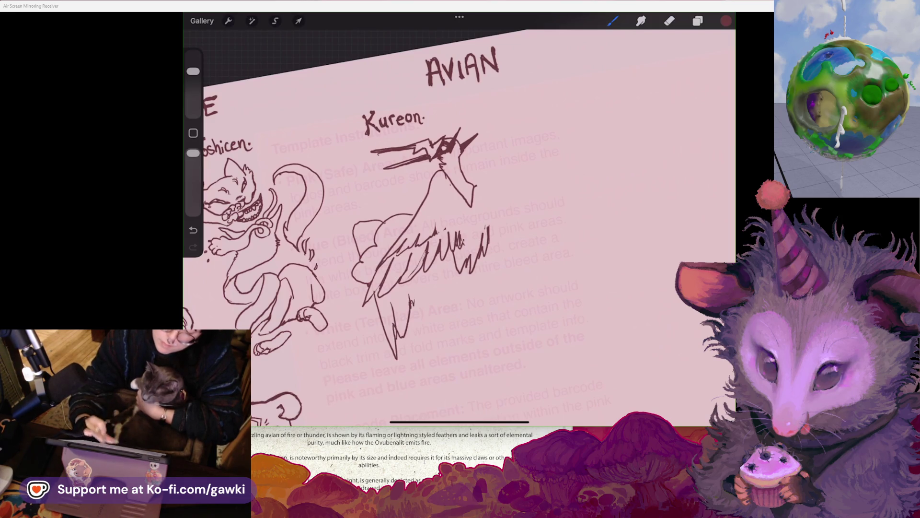
pyautogui.hscroll(2, 459, 221)
pyautogui.click(467, 184)
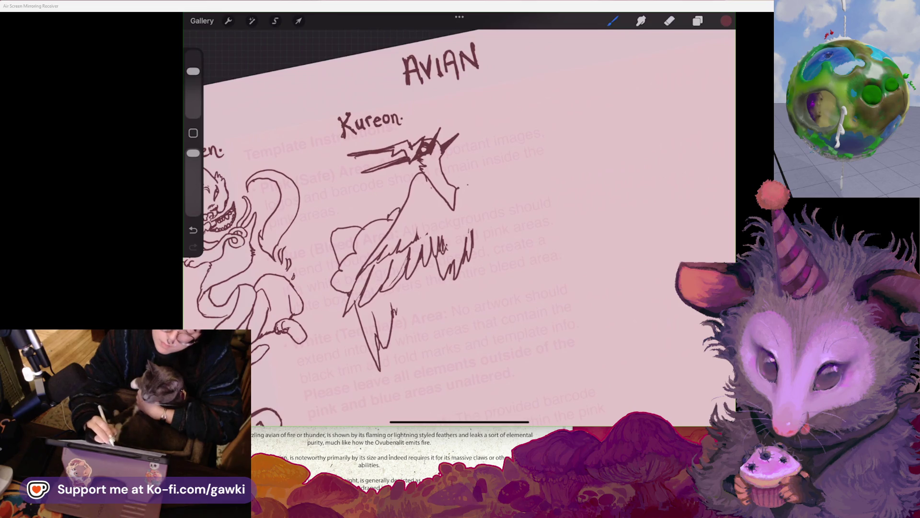
# Draw the tail curve arcing down behind Kureon and erase a small overlap inside the wing
pyautogui.moveTo(455, 182)
pyautogui.mouseDown()
pyautogui.moveTo(486, 183)
pyautogui.moveTo(500, 154)
pyautogui.mouseUp()
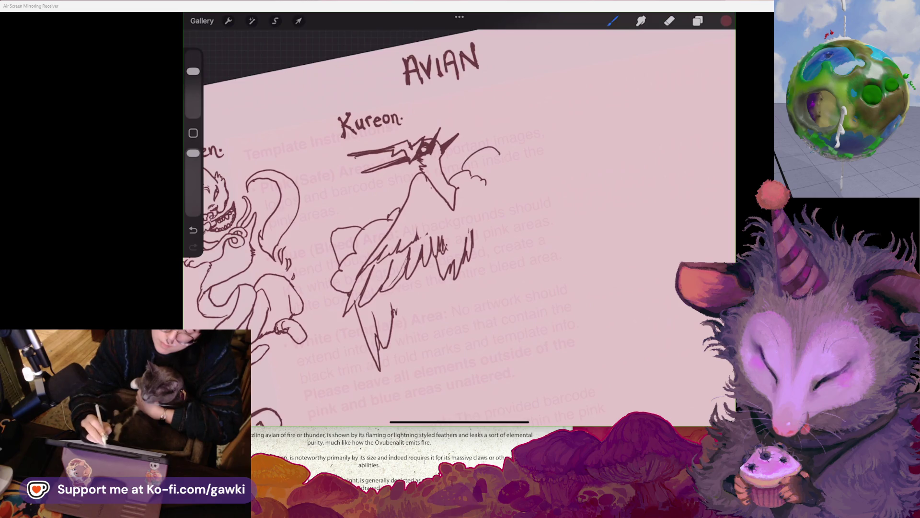
pyautogui.scroll(-2, 431, 216)
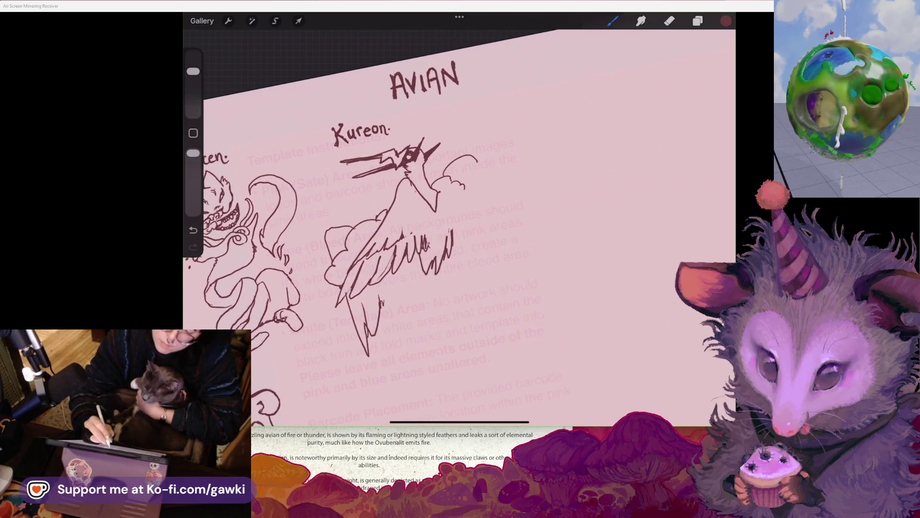
pyautogui.moveTo(489, 175); pyautogui.dragTo(499, 245)
pyautogui.click(669, 20)
pyautogui.moveTo(393, 235)
pyautogui.mouseDown()
pyautogui.moveTo(405, 249)
pyautogui.moveTo(428, 252)
pyautogui.moveTo(403, 239)
pyautogui.mouseUp()
# Add feather lines across Kureon's body
pyautogui.click(612, 21)
pyautogui.moveTo(451, 217); pyautogui.dragTo(449, 230)
pyautogui.moveTo(441, 190); pyautogui.dragTo(467, 224)
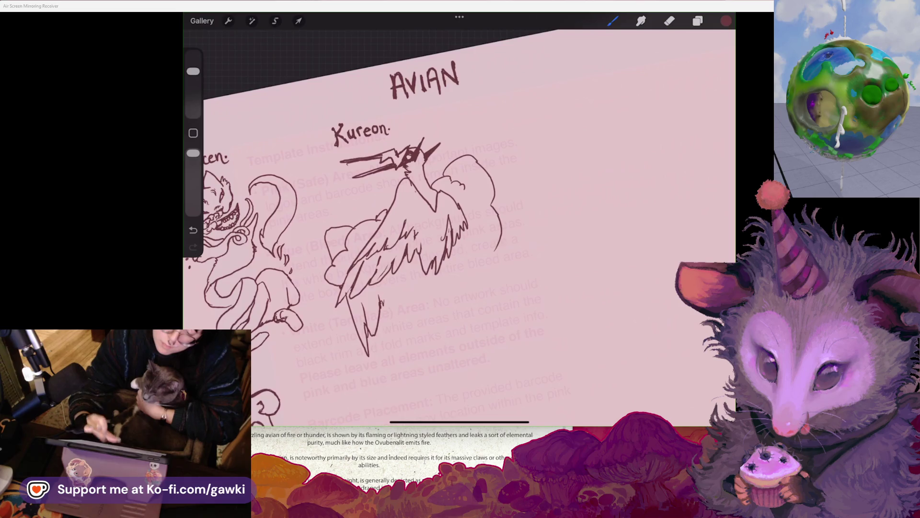
pyautogui.scroll(-5, 422, 216)
pyautogui.scroll(4, 422, 216)
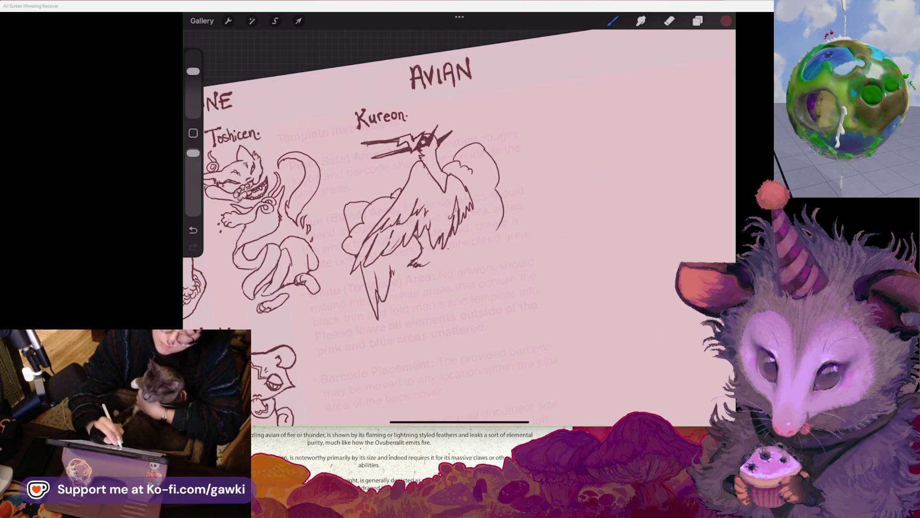
# Ink a claw at the right leg, then add a wavy edge to the wing's left side
pyautogui.moveTo(437, 264); pyautogui.dragTo(461, 257)
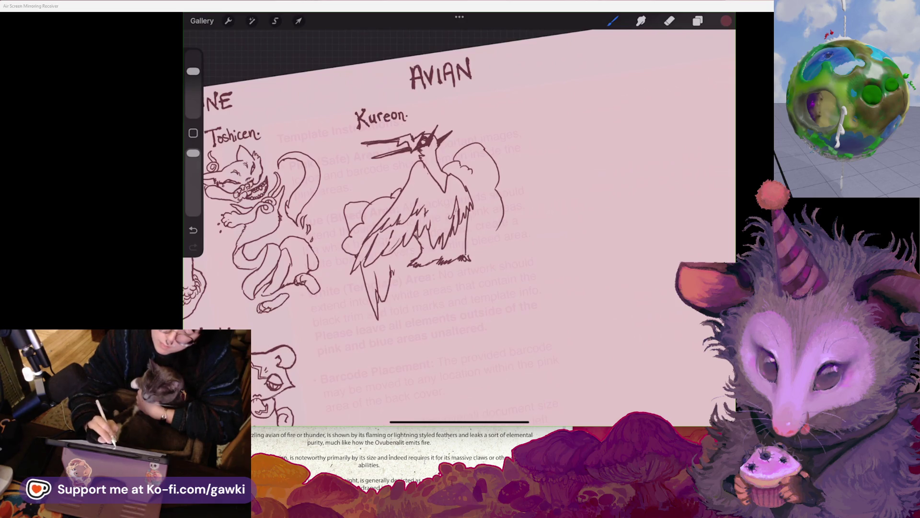
pyautogui.hotkey('ctrl', 'z')
pyautogui.moveTo(461, 234); pyautogui.dragTo(466, 259)
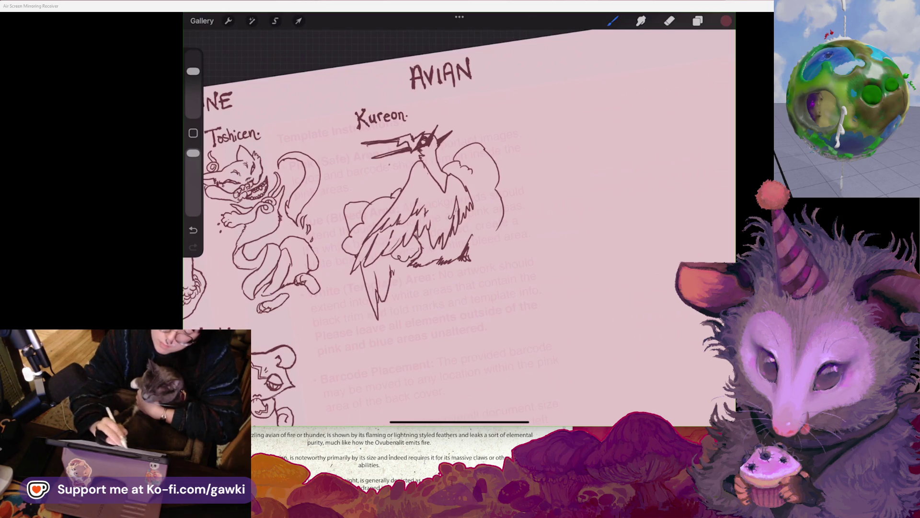
pyautogui.moveTo(408, 168); pyautogui.dragTo(390, 189)
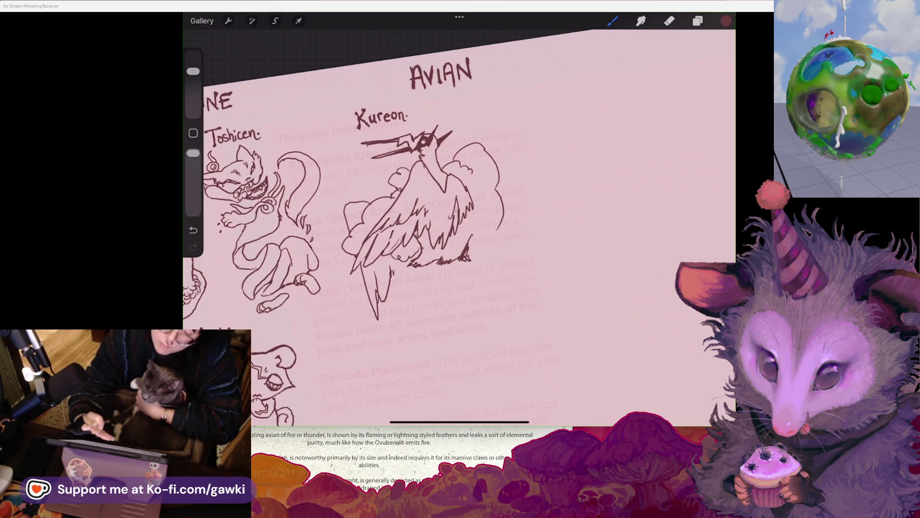
pyautogui.scroll(2, 343, 240)
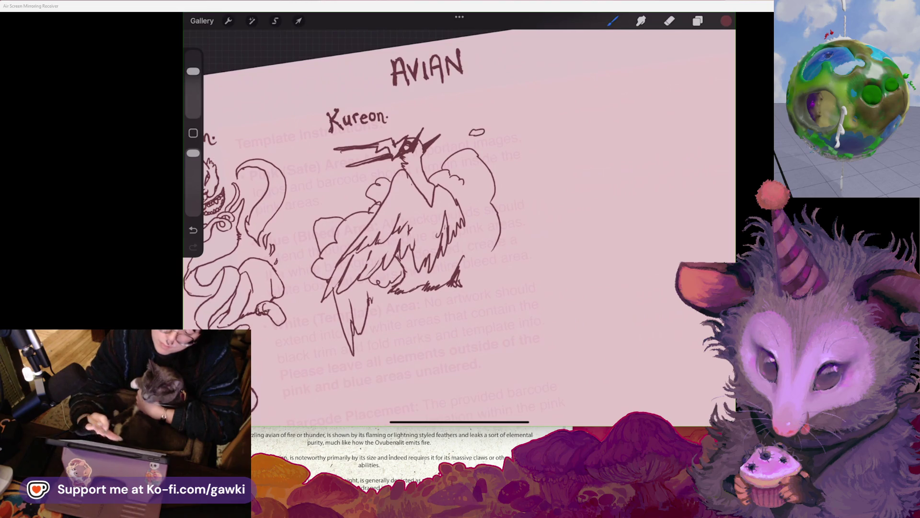
# Replace the small oval with a heart beside Kureon's head and draw a jagged lightning line by the cloud
pyautogui.hotkey('ctrl', 'z')
pyautogui.moveTo(473, 135)
pyautogui.mouseDown()
pyautogui.moveTo(467, 127)
pyautogui.moveTo(480, 129)
pyautogui.mouseUp()
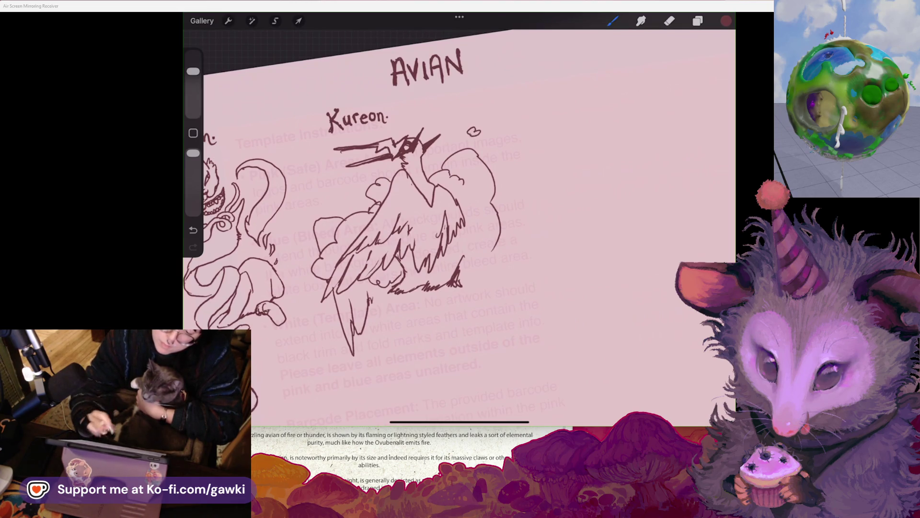
pyautogui.scroll(-2, 383, 215)
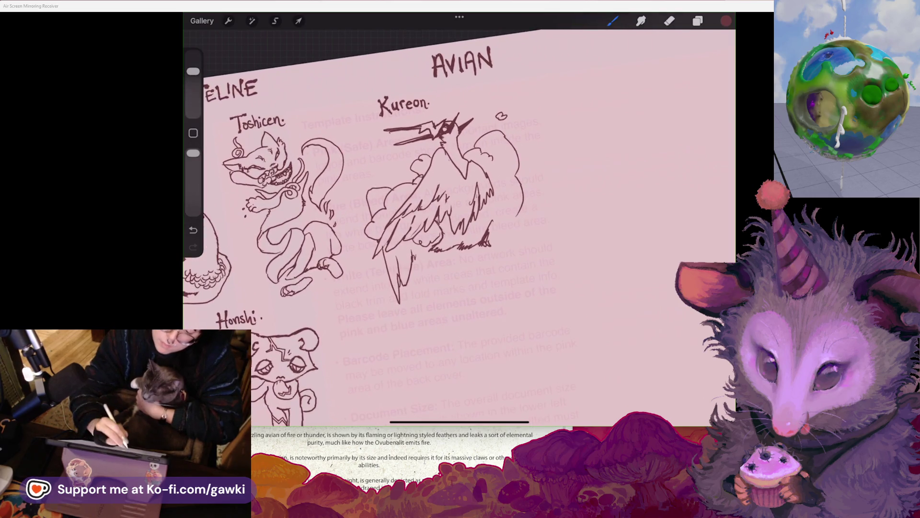
pyautogui.moveTo(368, 153); pyautogui.dragTo(397, 176)
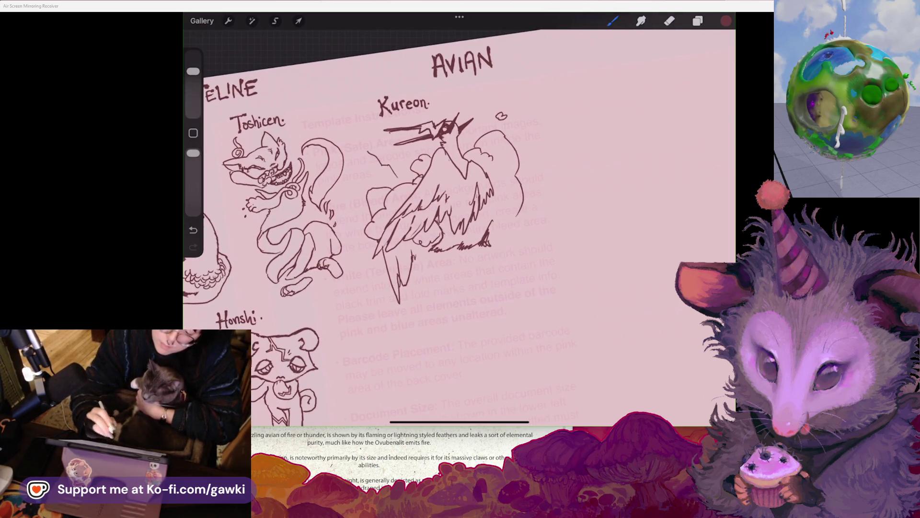
pyautogui.moveTo(391, 163); pyautogui.dragTo(399, 177)
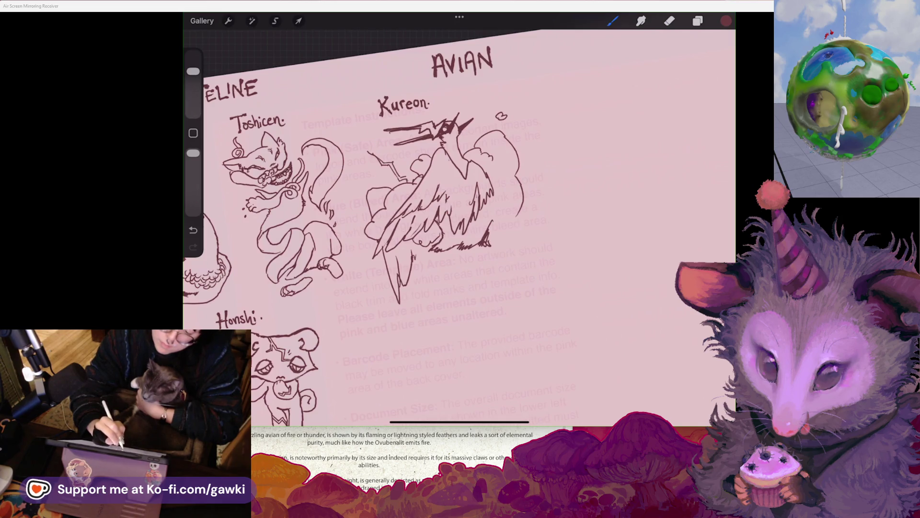
# Try lightning bolts right of Kureon and from the cloud's upper right, undoing the rejected strokes
pyautogui.moveTo(511, 141); pyautogui.dragTo(546, 77)
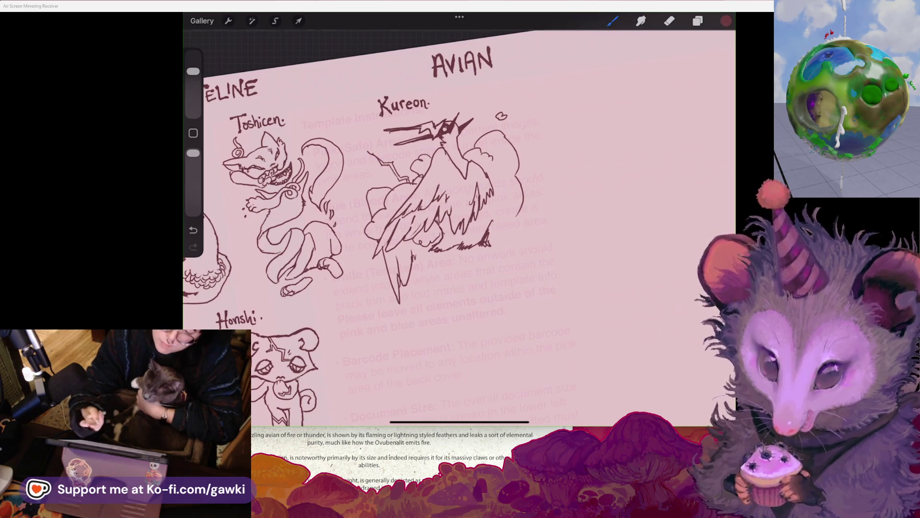
pyautogui.hotkey('ctrl', 'z')
pyautogui.scroll(3, 354, 269)
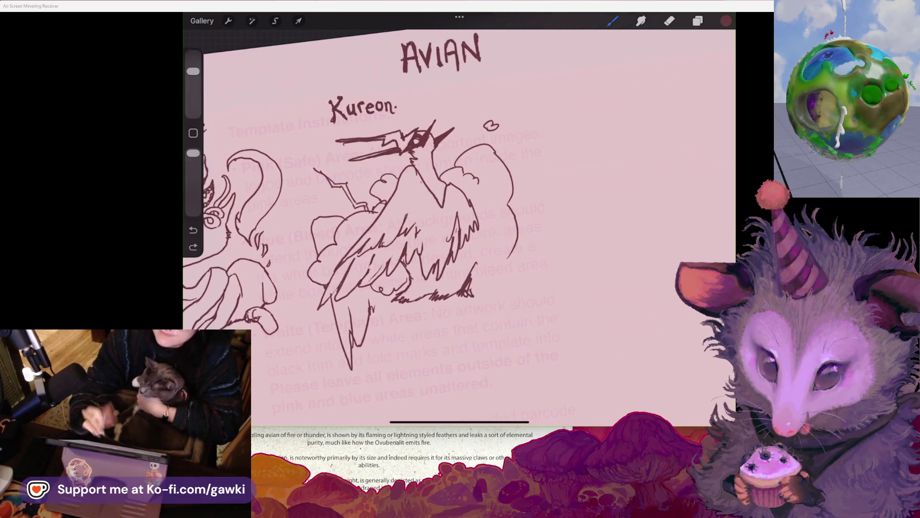
pyautogui.moveTo(496, 152); pyautogui.dragTo(518, 137)
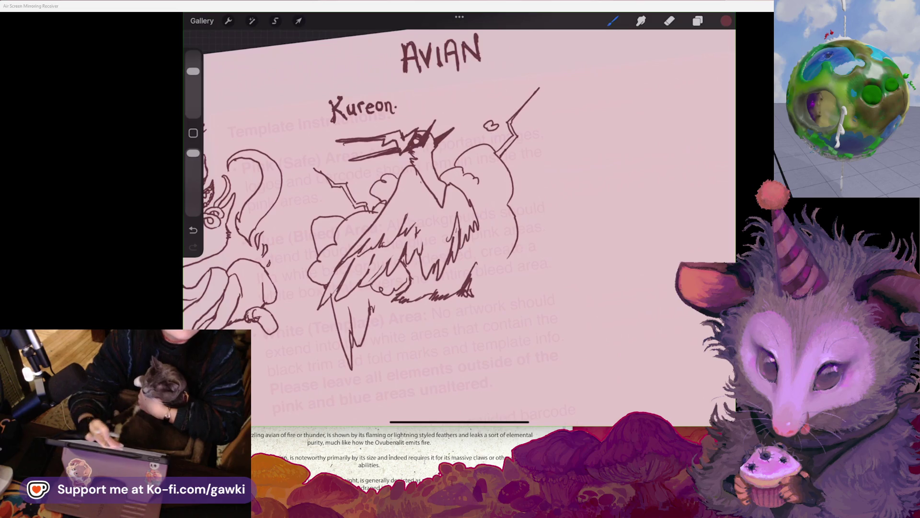
pyautogui.scroll(-2, 460, 216)
pyautogui.scroll(-3, 384, 216)
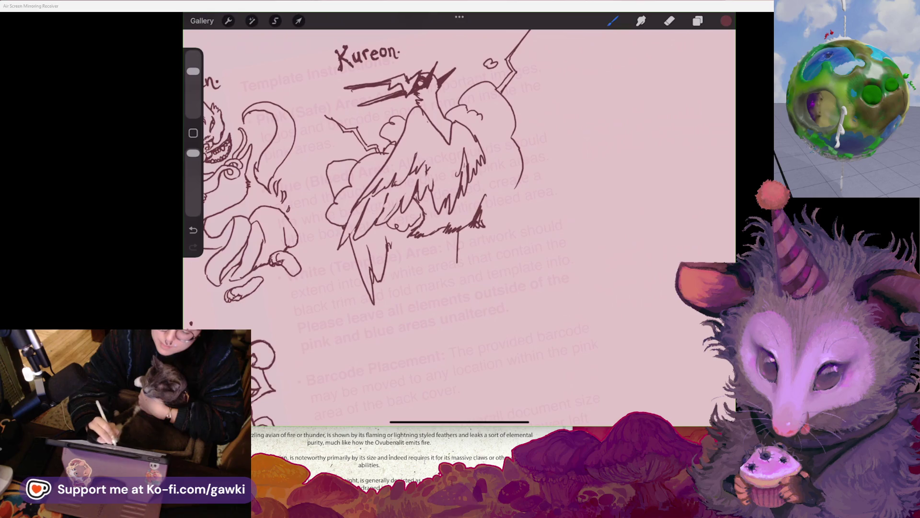
pyautogui.hotkey('ctrl', 'z')
# Sketch leg strokes below the bird, removing the last one
pyautogui.moveTo(455, 232); pyautogui.dragTo(458, 253)
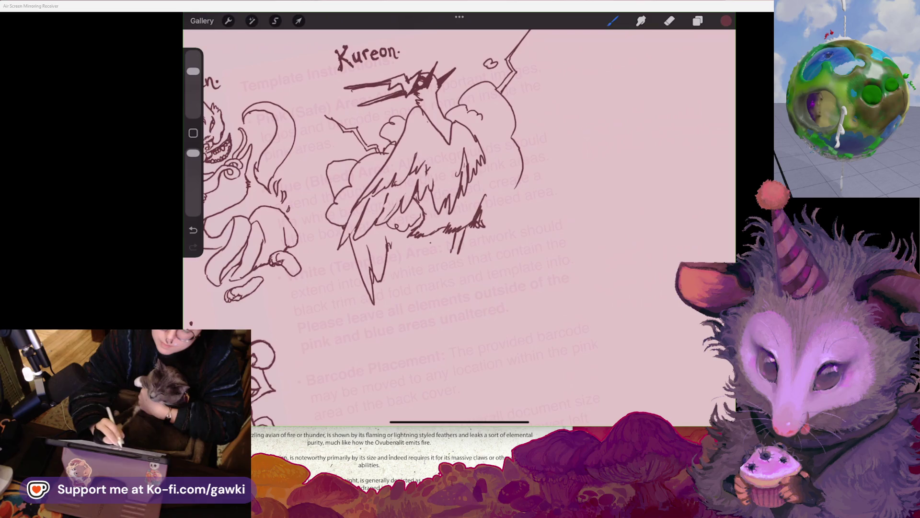
pyautogui.moveTo(426, 235); pyautogui.dragTo(411, 252)
pyautogui.scroll(-3, 364, 216)
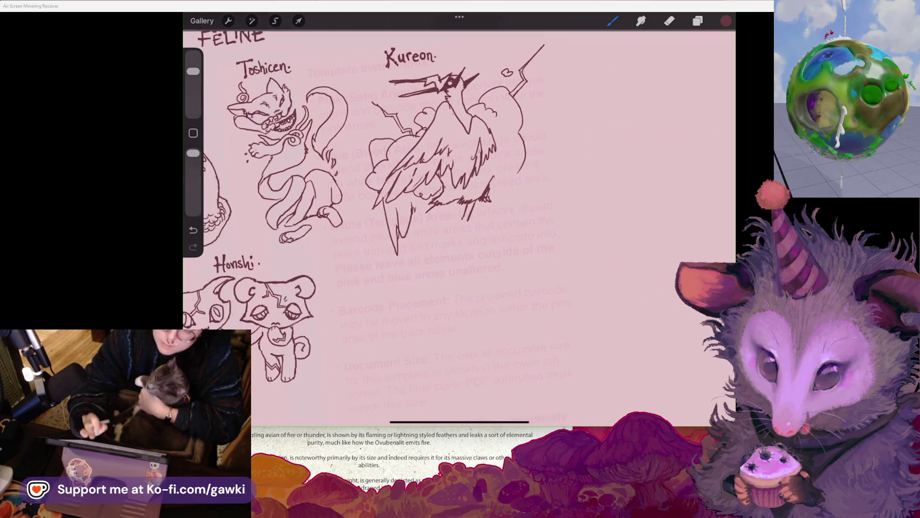
pyautogui.hotkey('ctrl', 'z')
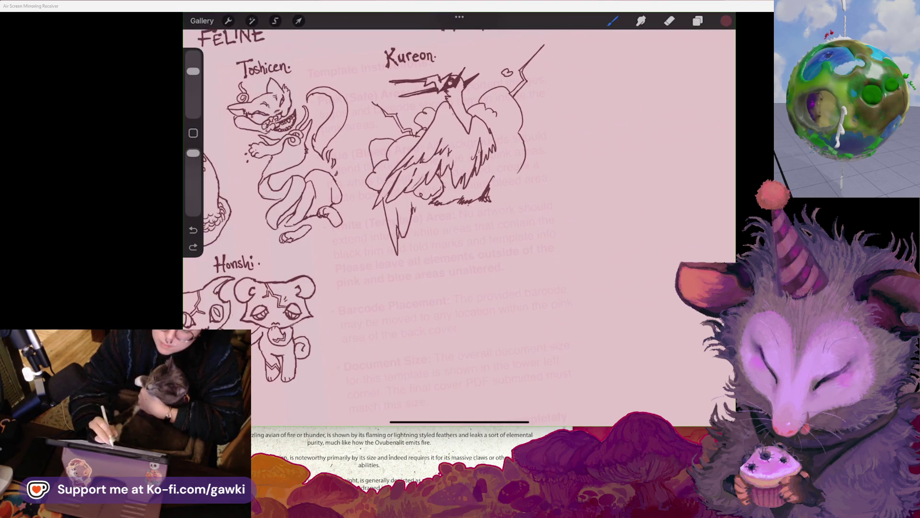
# Sketch claw and foot strokes below the bird, undoing the misplaced ones
pyautogui.moveTo(467, 210)
pyautogui.mouseDown()
pyautogui.moveTo(479, 215)
pyautogui.moveTo(453, 228)
pyautogui.moveTo(461, 227)
pyautogui.mouseUp()
pyautogui.hotkey('ctrl', 'z')
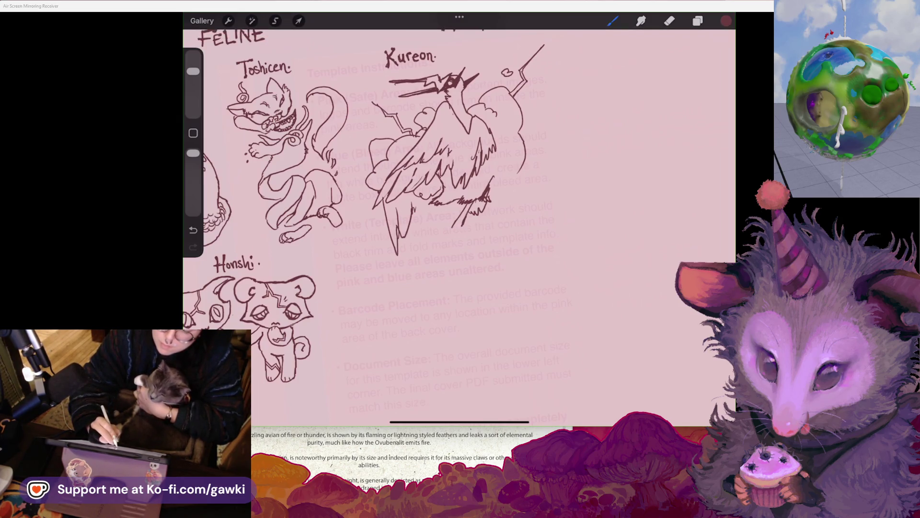
pyautogui.moveTo(450, 229); pyautogui.dragTo(423, 238)
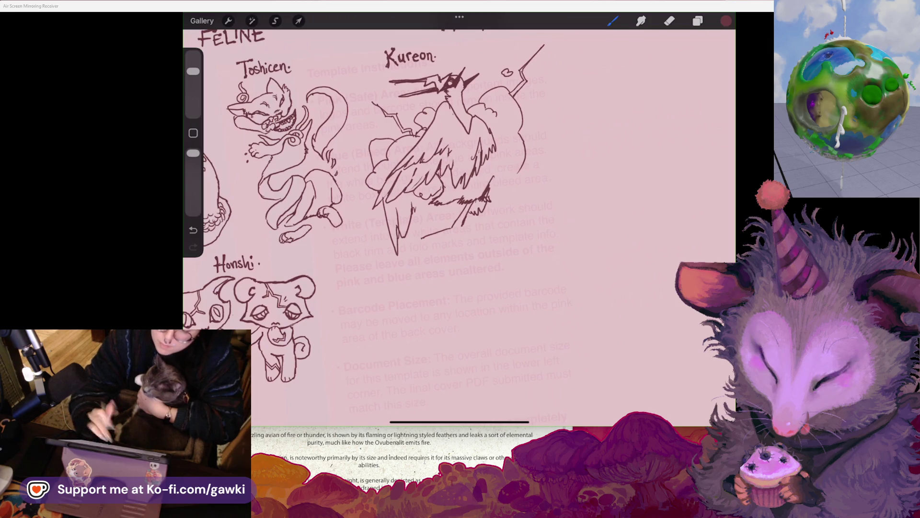
pyautogui.moveTo(434, 204); pyautogui.dragTo(445, 223)
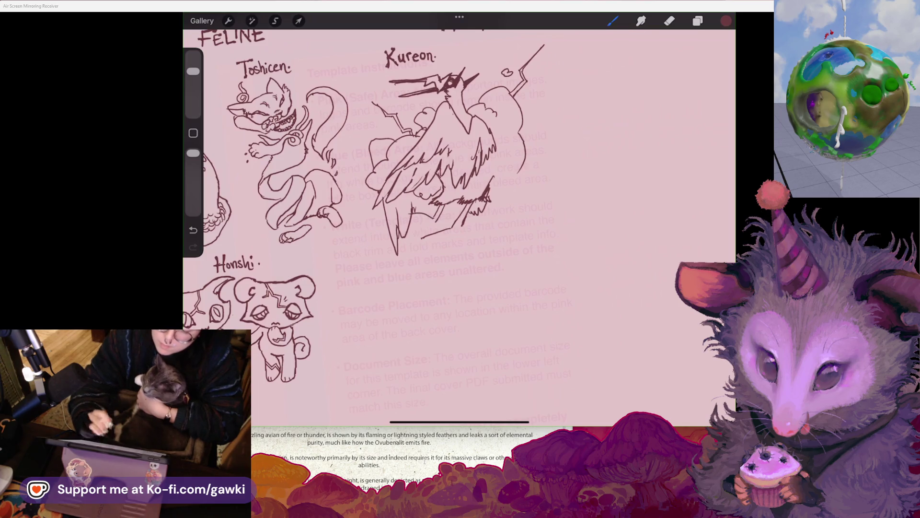
pyautogui.click(193, 230)
# Ink new short strokes across the bird's legs
pyautogui.click(669, 21)
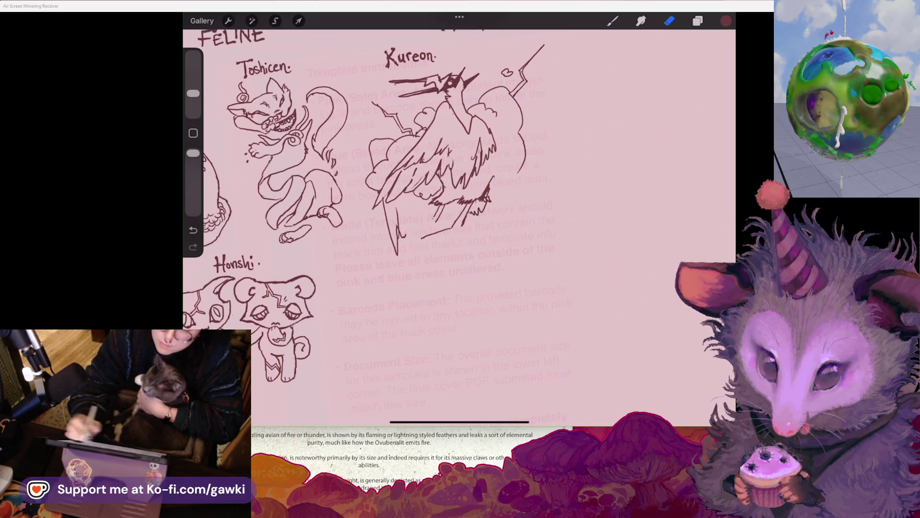
pyautogui.click(612, 21)
pyautogui.moveTo(193, 93); pyautogui.dragTo(193, 71)
pyautogui.moveTo(422, 211); pyautogui.dragTo(446, 220)
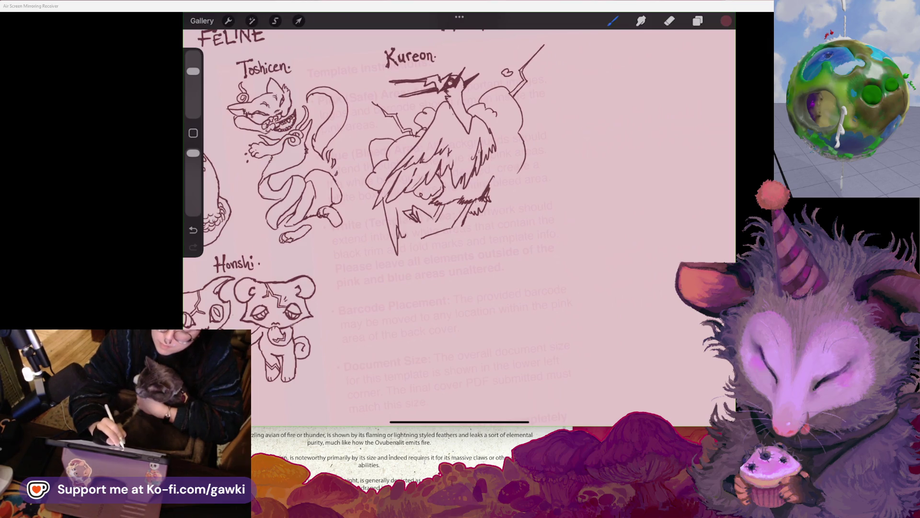
pyautogui.moveTo(403, 220); pyautogui.dragTo(427, 226)
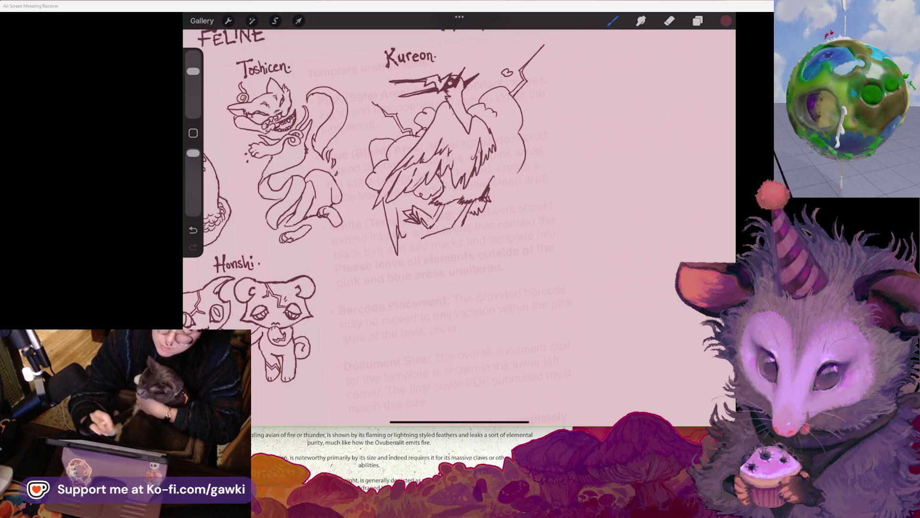
# Erase the stray stroke near the bird's foot
pyautogui.scroll(3, 431, 168)
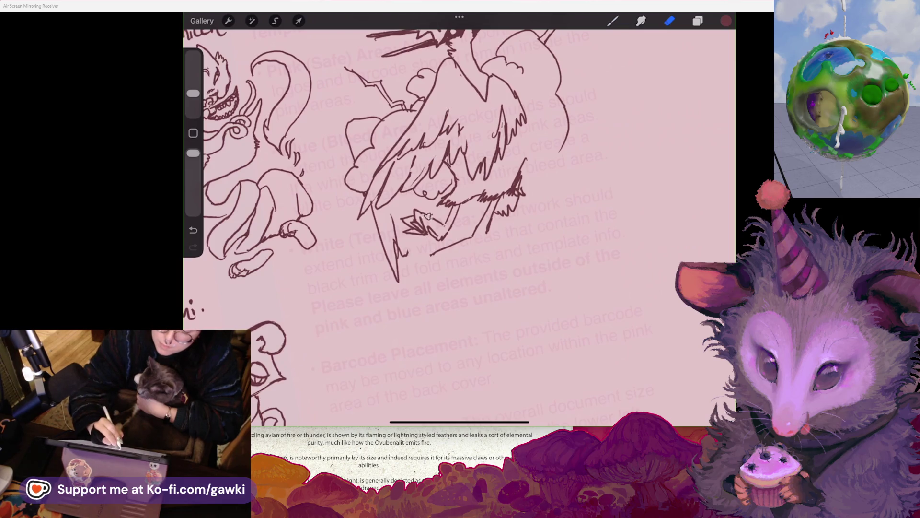
pyautogui.click(613, 20)
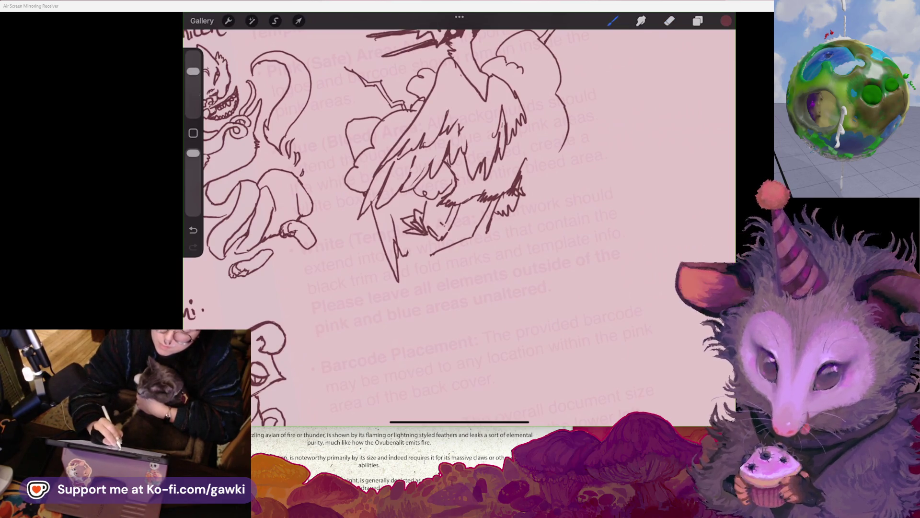
pyautogui.scroll(-2, 369, 168)
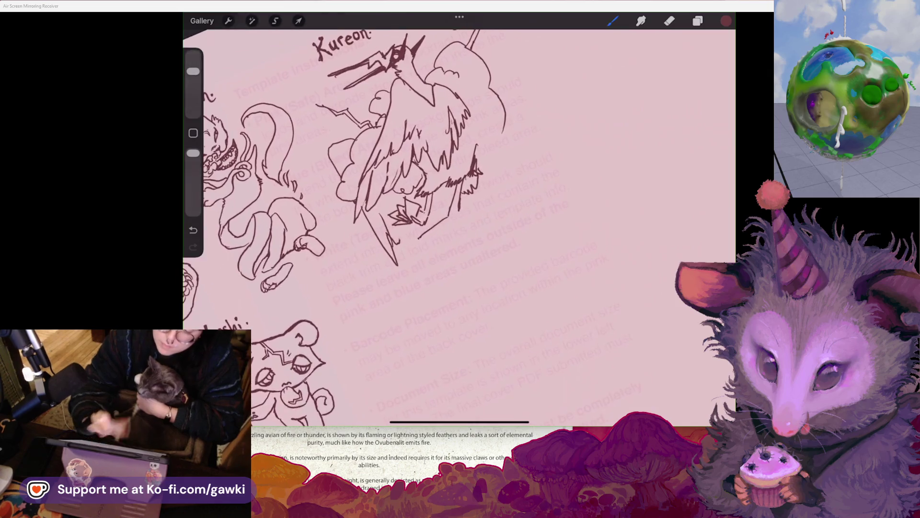
pyautogui.click(668, 21)
pyautogui.moveTo(420, 238); pyautogui.dragTo(453, 214)
pyautogui.scroll(-2, 408, 168)
pyautogui.scroll(2, 407, 168)
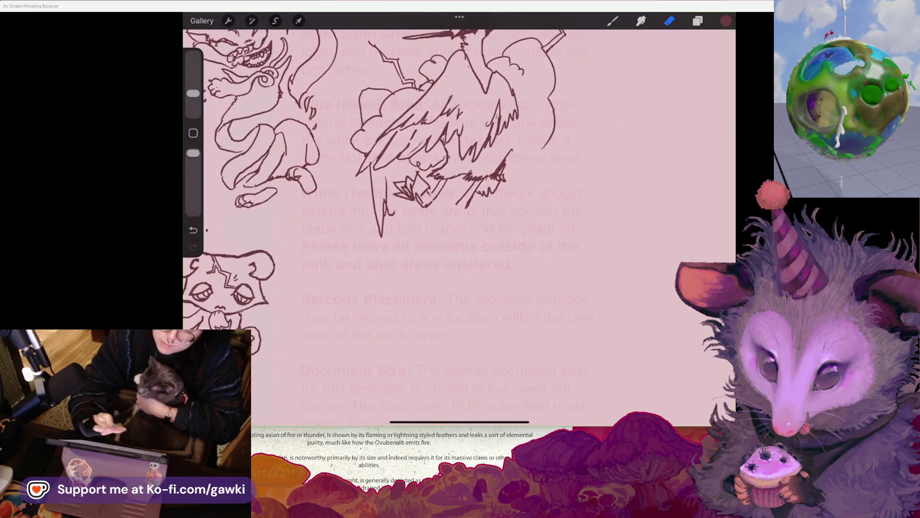
pyautogui.click(275, 21)
pyautogui.scroll(2, 407, 167)
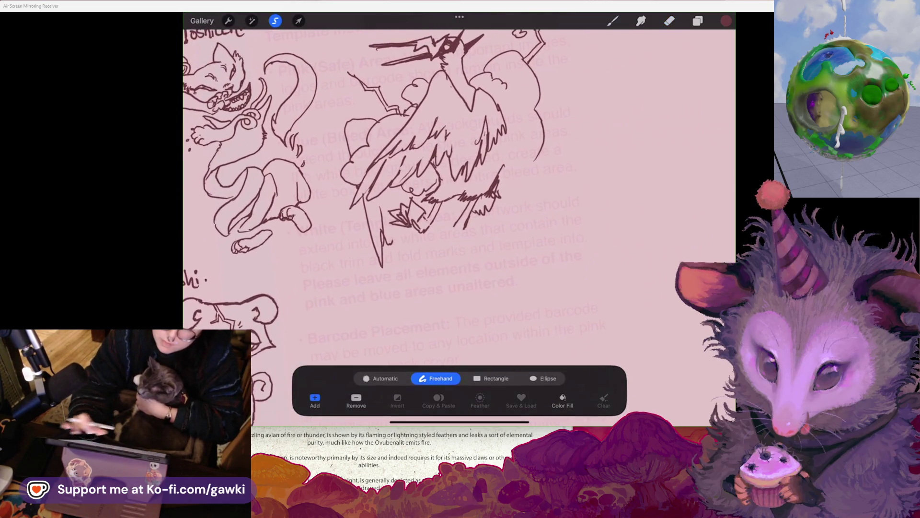
# Erase the messy bird-foot strokes and return to the inking brush
pyautogui.moveTo(429, 215)
pyautogui.mouseDown()
pyautogui.moveTo(422, 221)
pyautogui.moveTo(433, 210)
pyautogui.mouseUp()
pyautogui.click(612, 21)
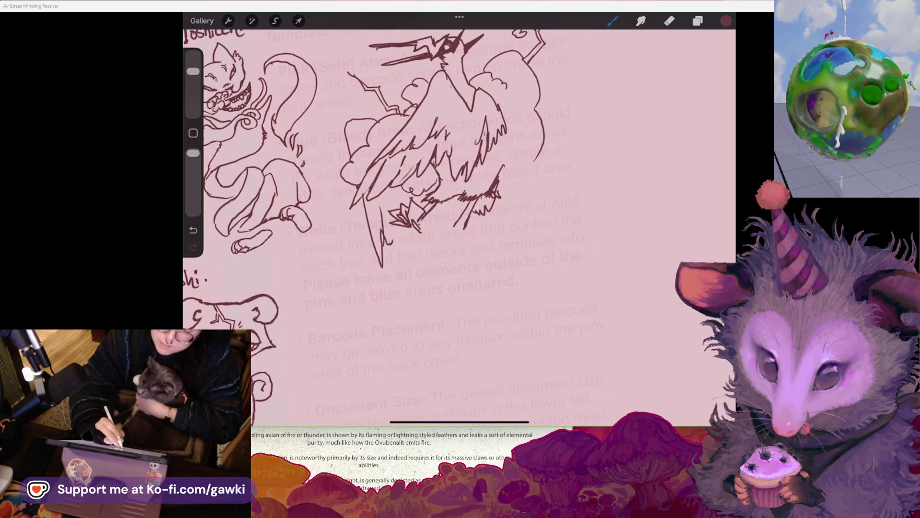
pyautogui.scroll(2, 407, 168)
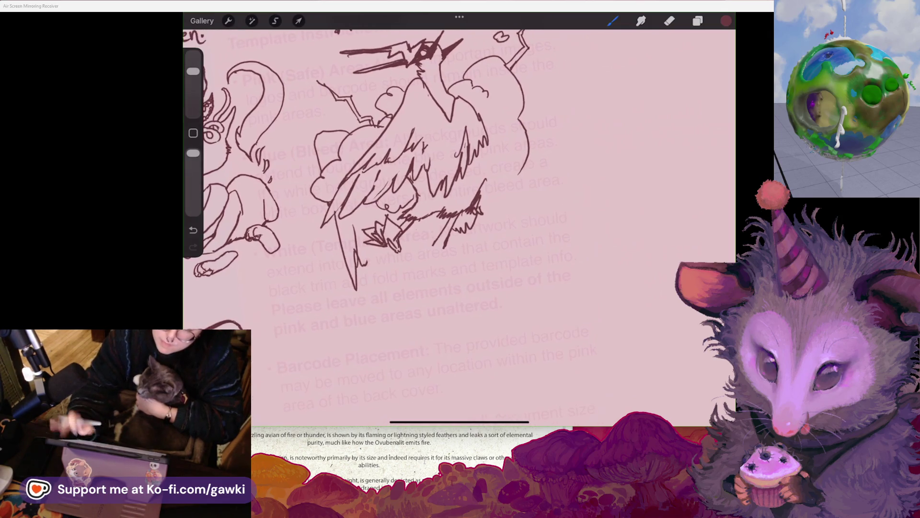
pyautogui.click(669, 21)
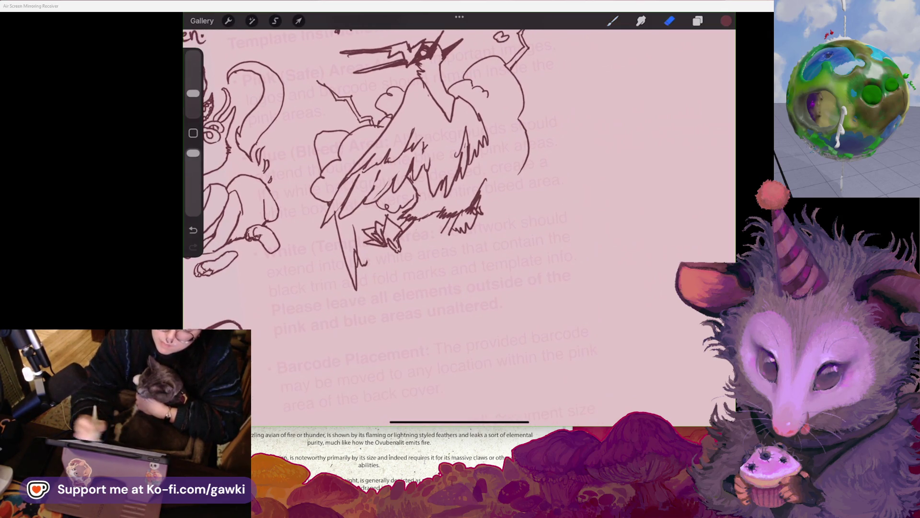
pyautogui.click(612, 20)
pyautogui.click(612, 21)
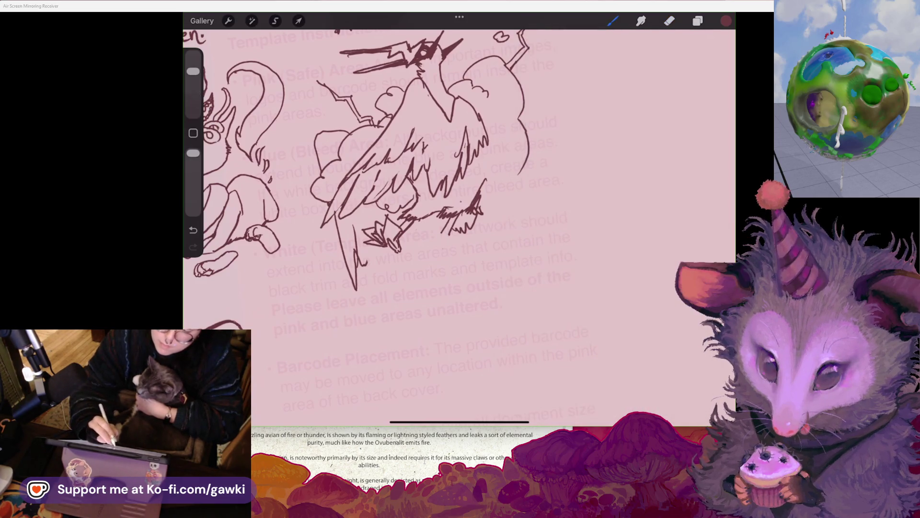
# Try a small claw at the back foot, undo it, and redraw a line on the right-side cloud
pyautogui.moveTo(456, 223); pyautogui.dragTo(467, 215)
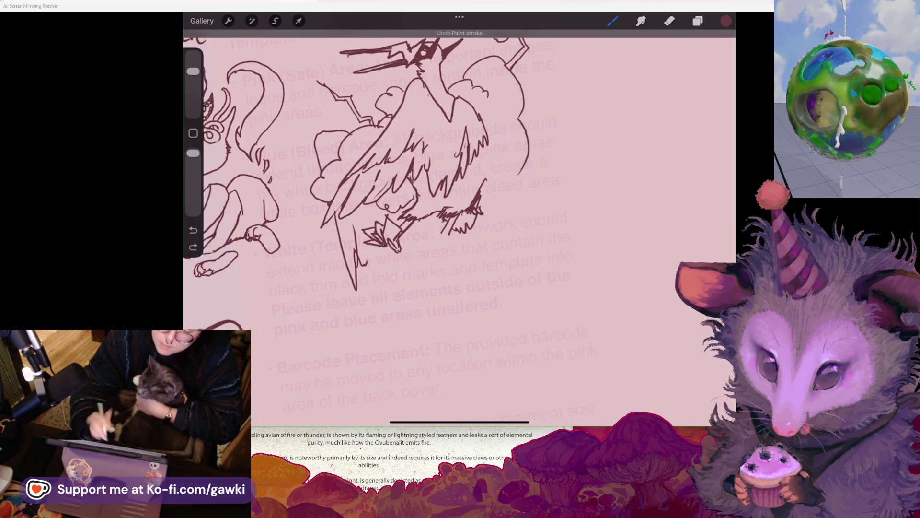
pyautogui.scroll(-2, 368, 160)
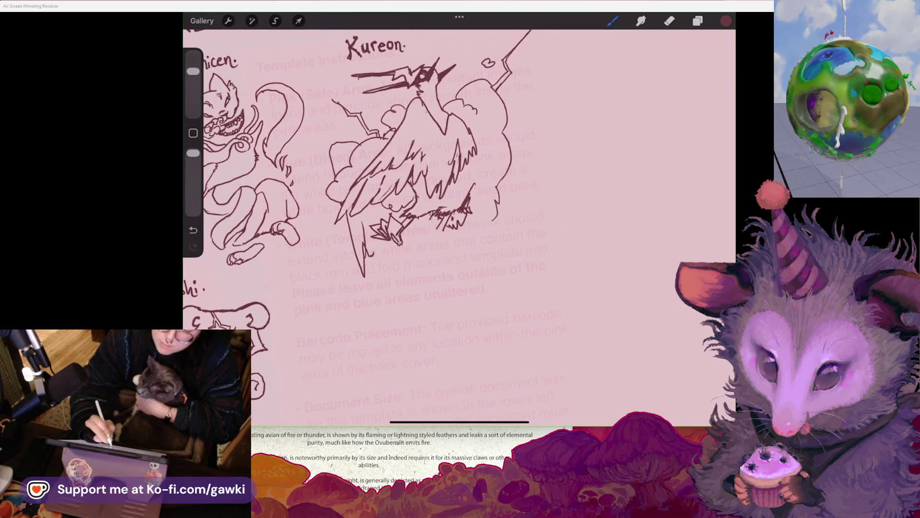
pyautogui.click(193, 230)
pyautogui.moveTo(492, 166); pyautogui.dragTo(494, 204)
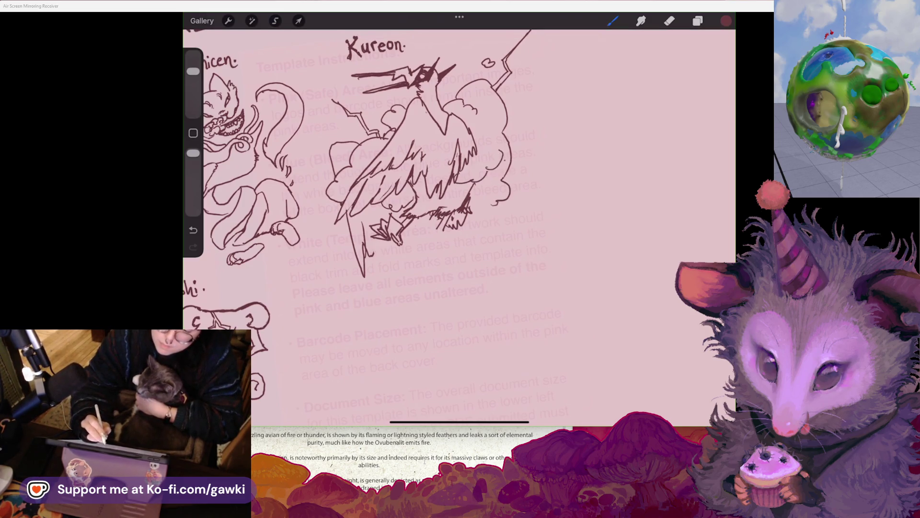
pyautogui.scroll(-3, 364, 153)
pyautogui.scroll(3, 364, 153)
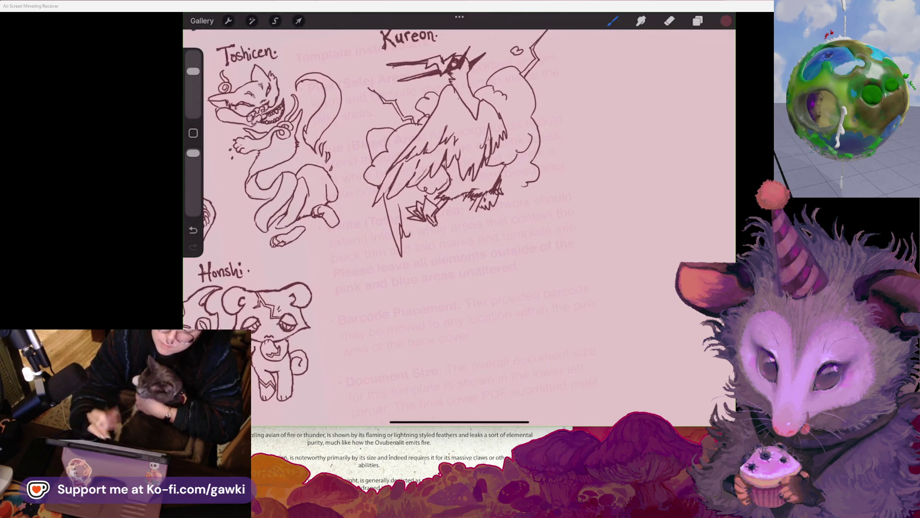
# Undo the last two strokes on the Kureon sketch
pyautogui.hotkey('ctrl', 'z')
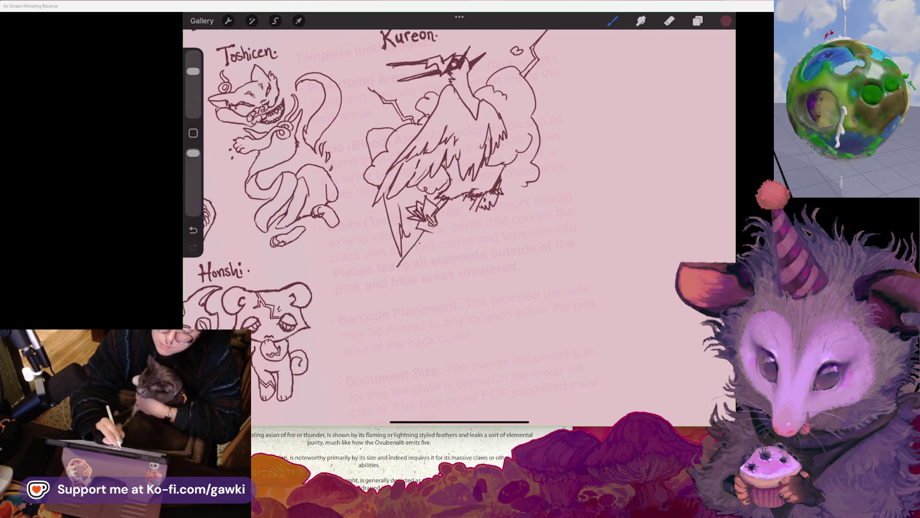
pyautogui.hotkey('ctrl', 'z')
pyautogui.press('e')
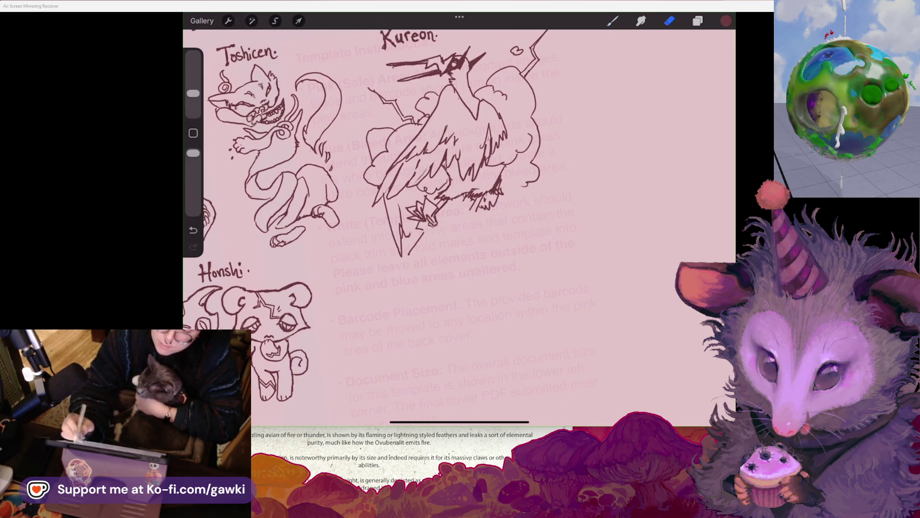
pyautogui.scroll(2, 459, 191)
pyautogui.press('b')
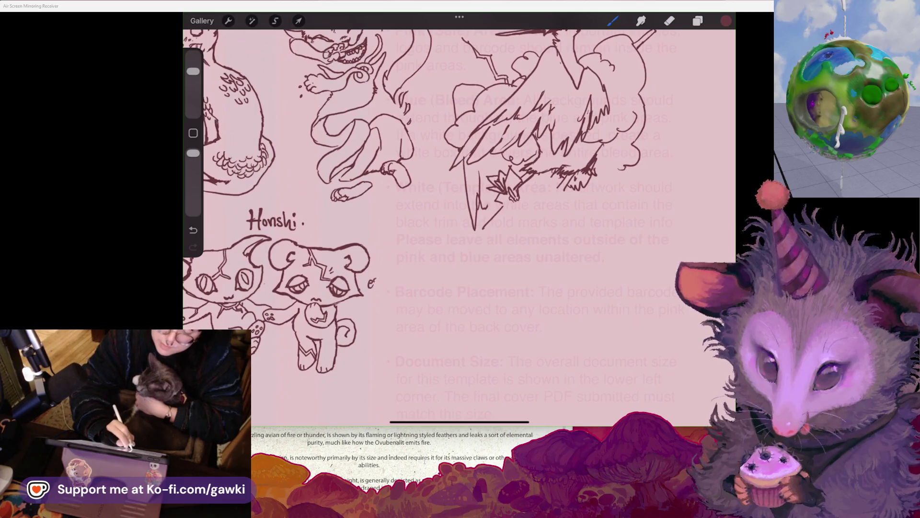
# Write '& chao' under espurr beside the Honshi pair
pyautogui.hscroll(-3, 459, 201)
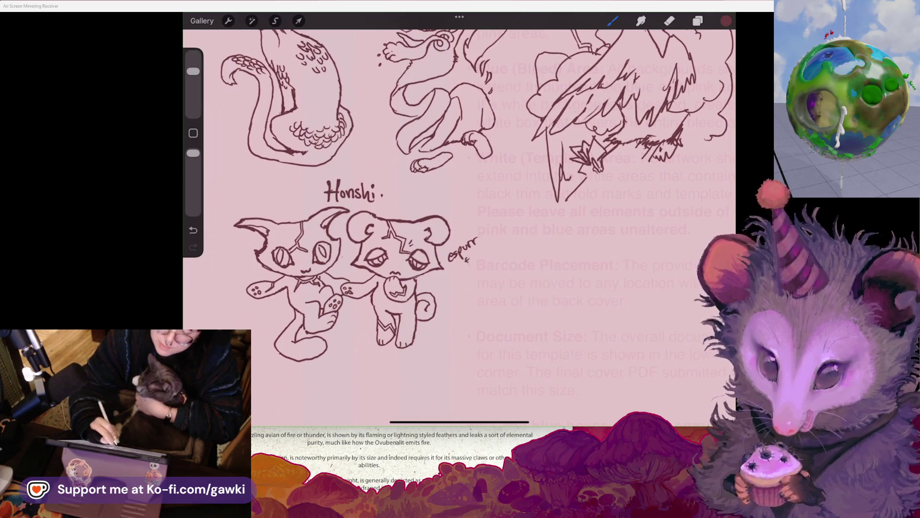
pyautogui.moveTo(465, 257); pyautogui.dragTo(467, 263)
pyautogui.moveTo(459, 271); pyautogui.dragTo(461, 277)
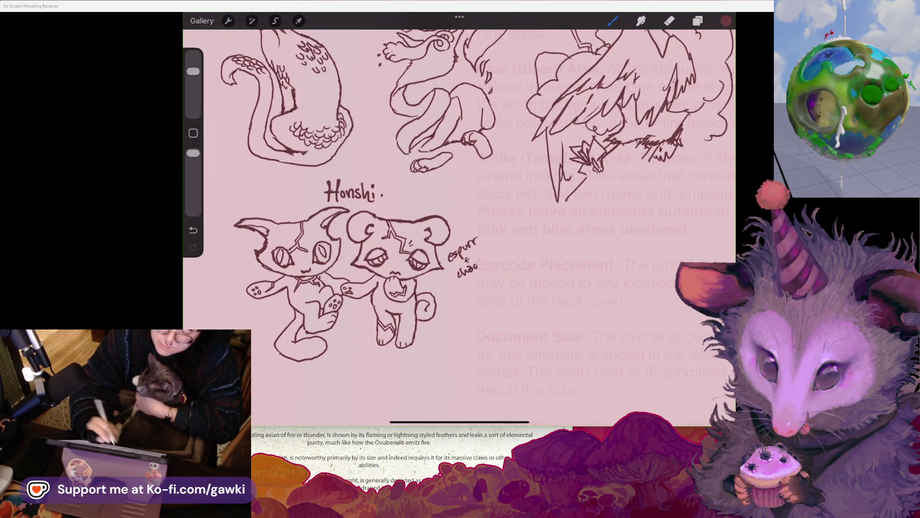
# Erase a stray mark on the bird and ink a lightning stroke below Kureon
pyautogui.scroll(2, 459, 143)
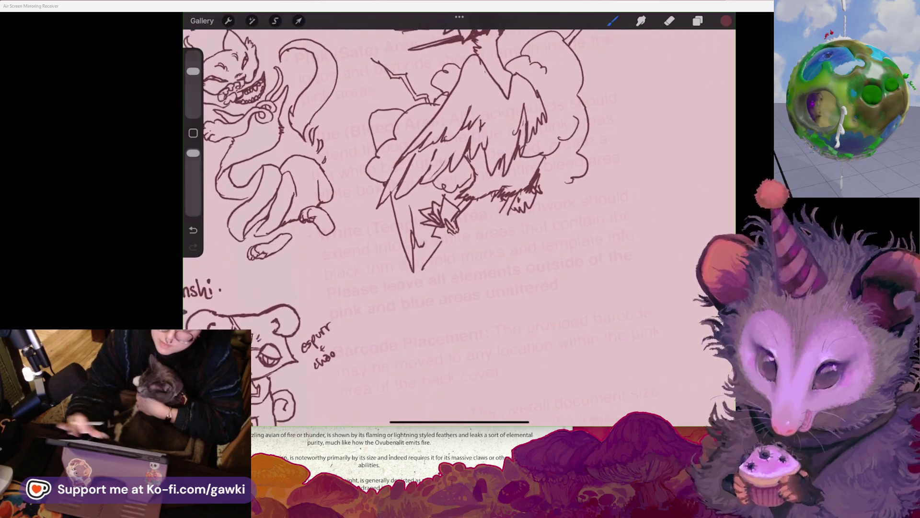
pyautogui.press('e')
pyautogui.moveTo(419, 263); pyautogui.dragTo(427, 271)
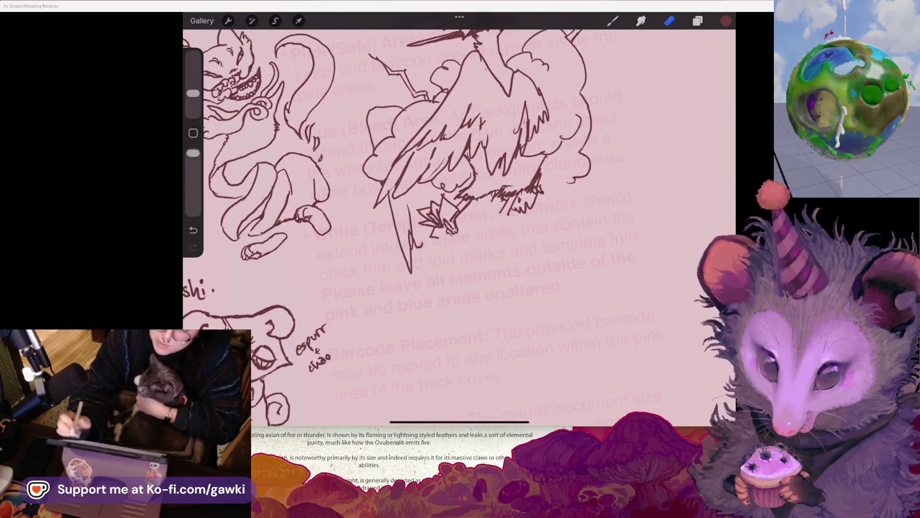
pyautogui.press('b')
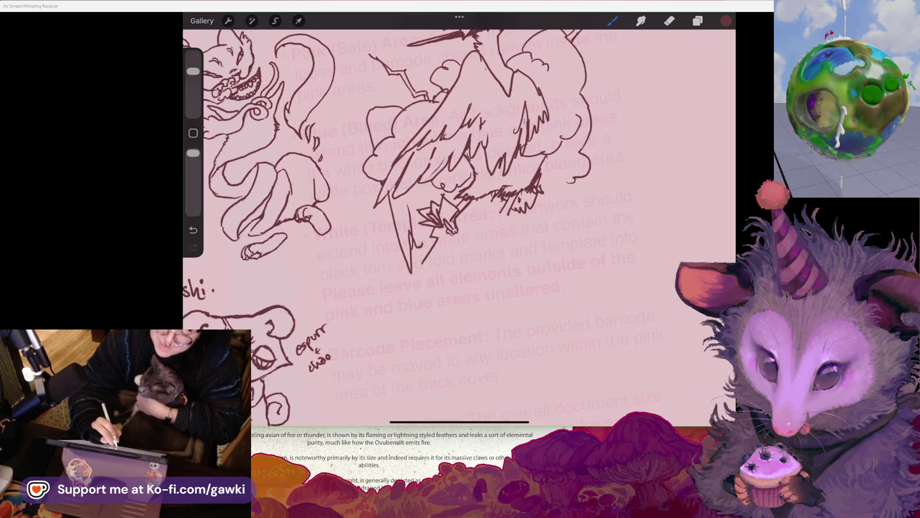
pyautogui.moveTo(438, 237); pyautogui.dragTo(446, 266)
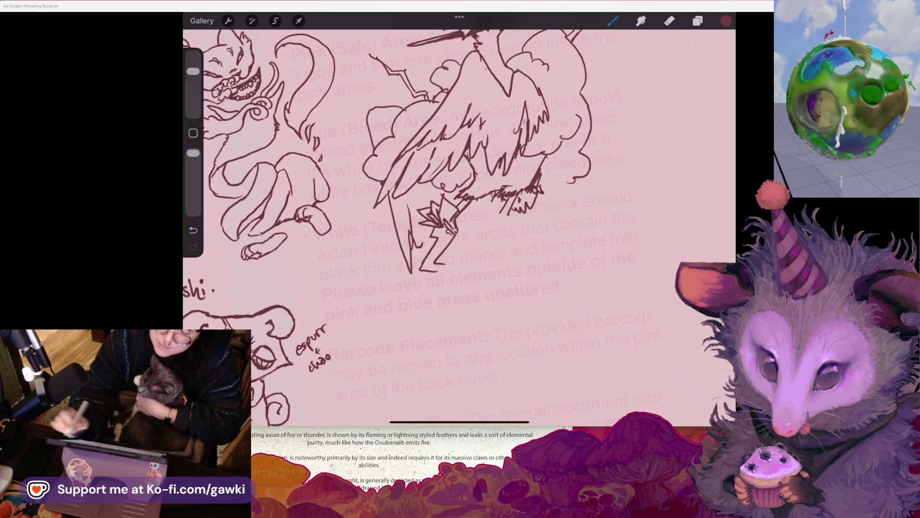
# Try a long lightning bolt down from Kureon, then undo it
pyautogui.press('e')
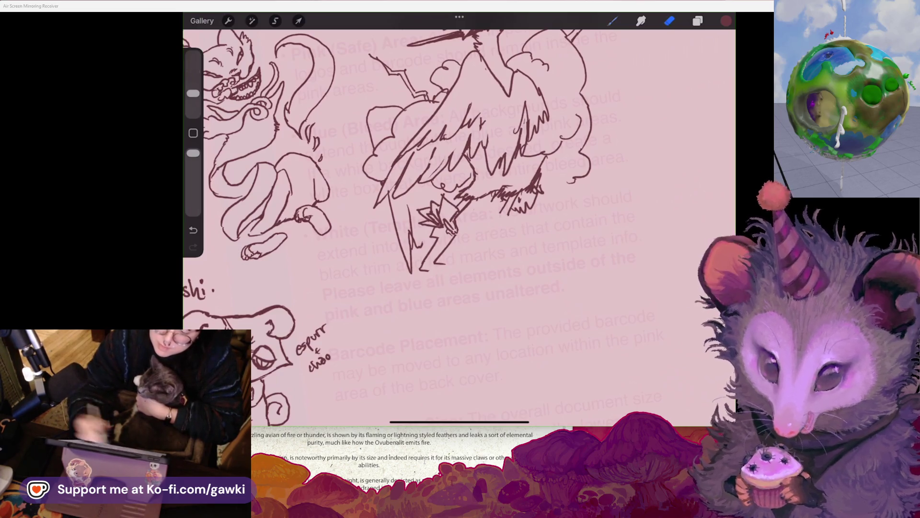
pyautogui.press('b')
pyautogui.moveTo(453, 230); pyautogui.dragTo(383, 336)
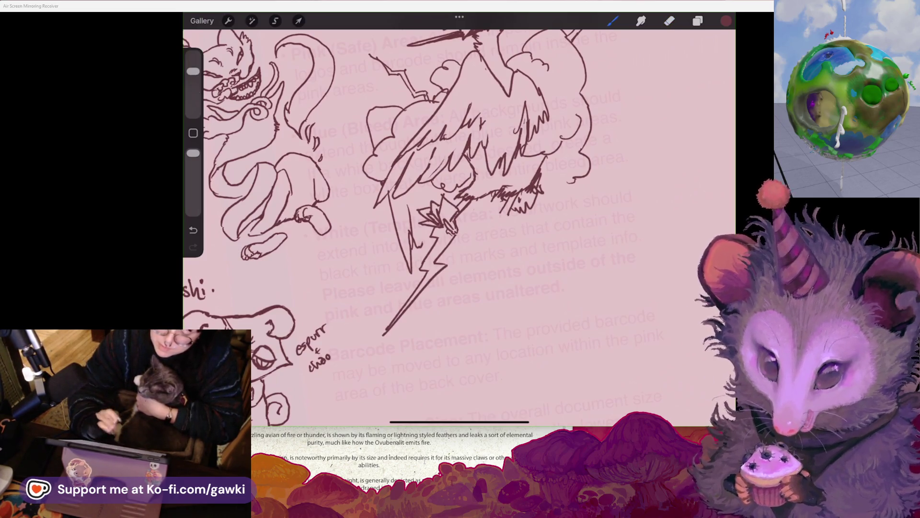
pyautogui.hotkey('ctrl', 'z')
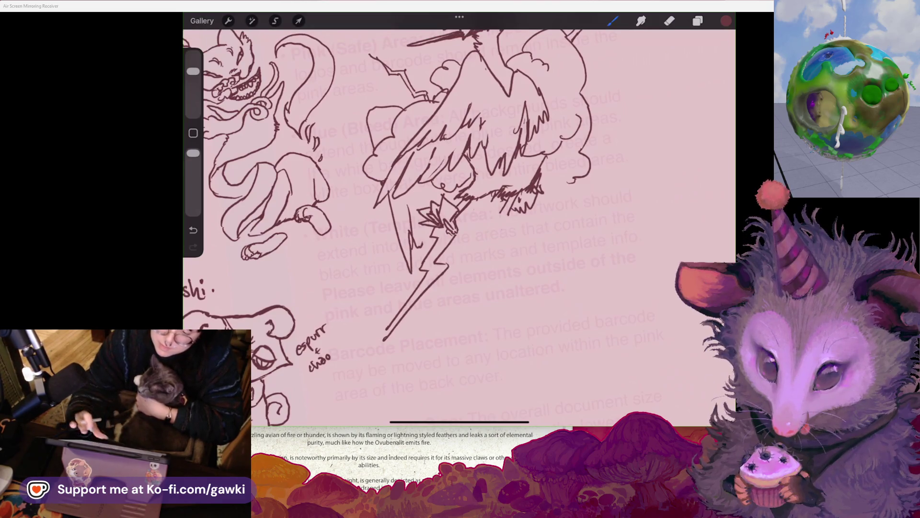
pyautogui.scroll(-3, 459, 216)
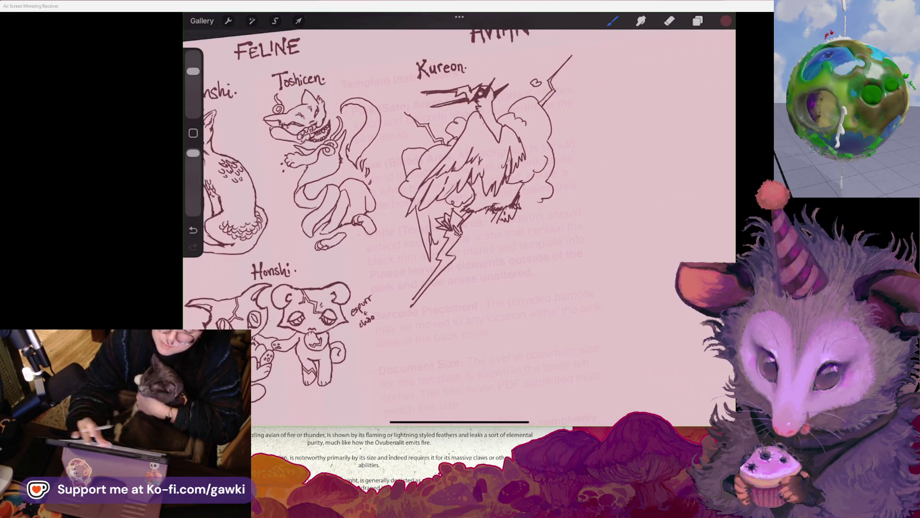
pyautogui.hscroll(3, 379, 192)
# Erase fur strokes at the bottom of Kureon's body and undo the short fur stroke
pyautogui.press('e')
pyautogui.moveTo(443, 228)
pyautogui.mouseDown()
pyautogui.moveTo(458, 225)
pyautogui.moveTo(462, 237)
pyautogui.moveTo(487, 222)
pyautogui.mouseUp()
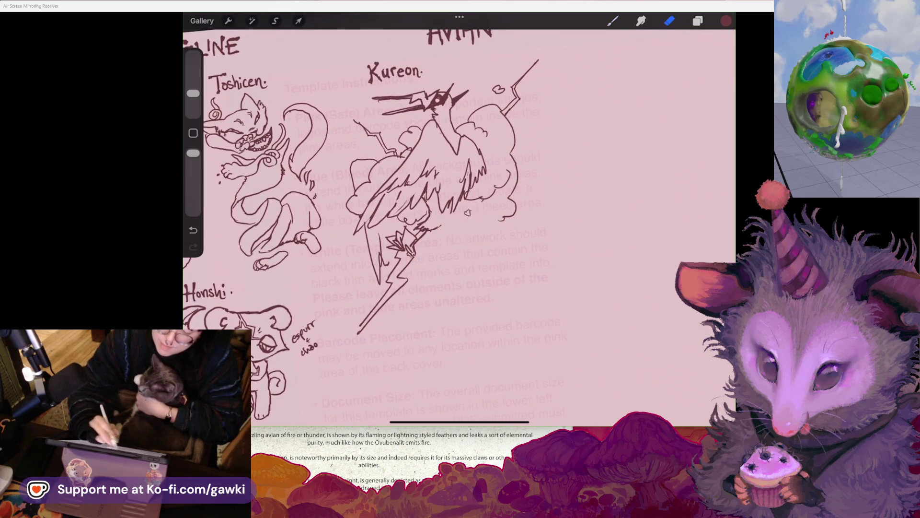
pyautogui.scroll(3, 407, 192)
pyautogui.press('b')
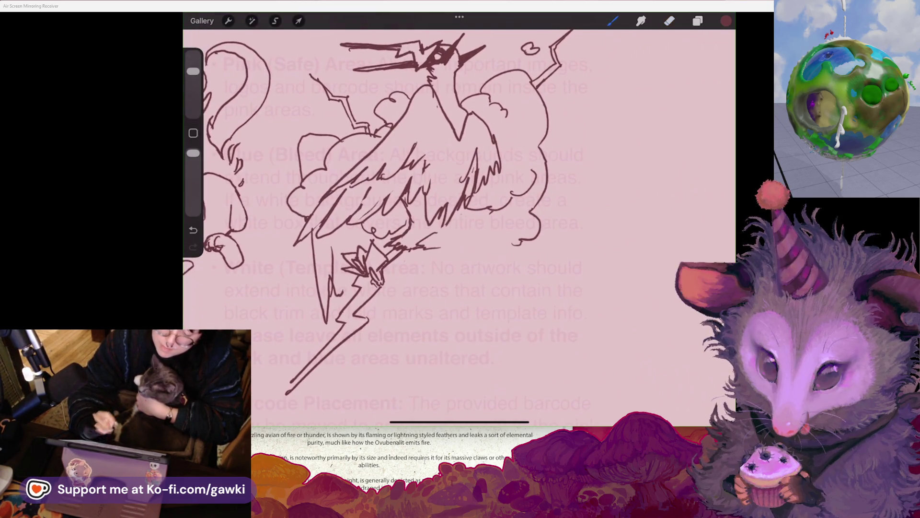
pyautogui.hotkey('ctrl', 'z')
# Try a straight and a bent line dropping from the body, undoing both
pyautogui.moveTo(490, 204); pyautogui.dragTo(481, 302)
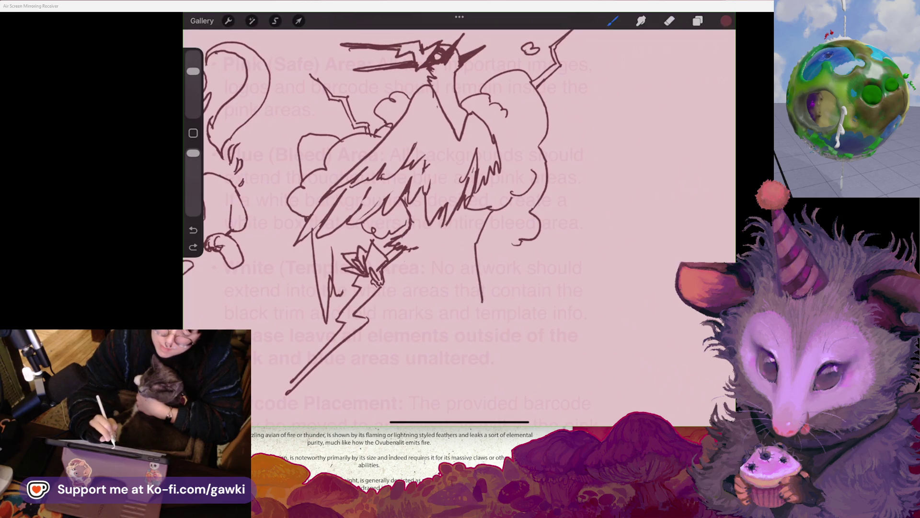
pyautogui.hotkey('ctrl', 'z')
pyautogui.moveTo(489, 208)
pyautogui.mouseDown()
pyautogui.moveTo(467, 237)
pyautogui.moveTo(462, 369)
pyautogui.mouseUp()
pyautogui.scroll(-3, 459, 216)
pyautogui.hotkey('ctrl', 'z')
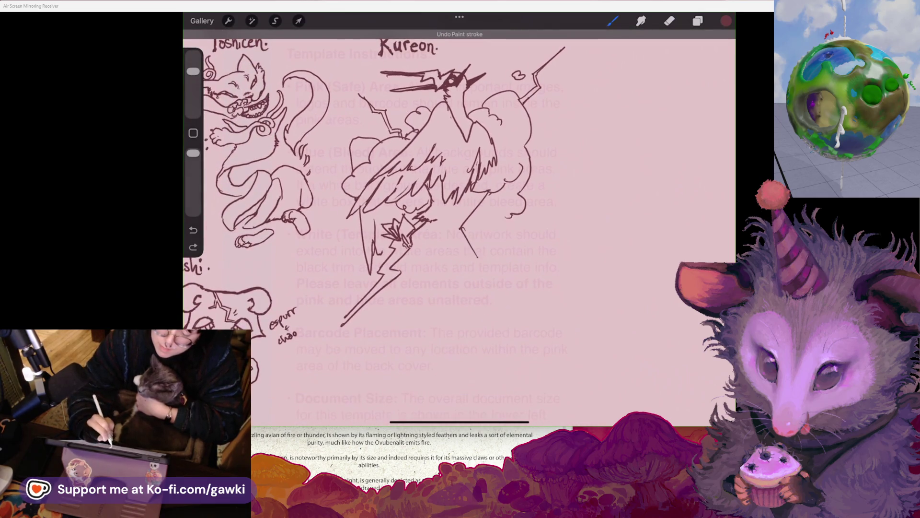
# Redraw the curving tail below Kureon with inner curves and short detail strokes
pyautogui.hotkey('ctrl', 'z')
pyautogui.moveTo(479, 237)
pyautogui.mouseDown()
pyautogui.moveTo(416, 325)
pyautogui.moveTo(486, 341)
pyautogui.mouseUp()
pyautogui.moveTo(464, 271); pyautogui.dragTo(434, 312)
pyautogui.moveTo(432, 261); pyautogui.dragTo(424, 305)
pyautogui.moveTo(455, 238); pyautogui.dragTo(445, 309)
pyautogui.moveTo(433, 244); pyautogui.dragTo(426, 259)
pyautogui.moveTo(436, 290); pyautogui.dragTo(424, 303)
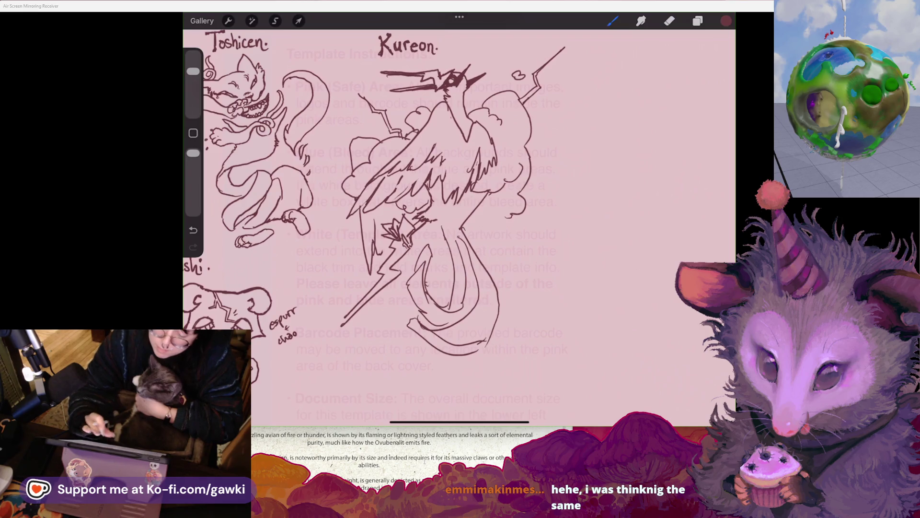
# Erase a small scribble on the bird and add small detail strokes near the tail base
pyautogui.scroll(-3, 371, 177)
pyautogui.scroll(5, 432, 192)
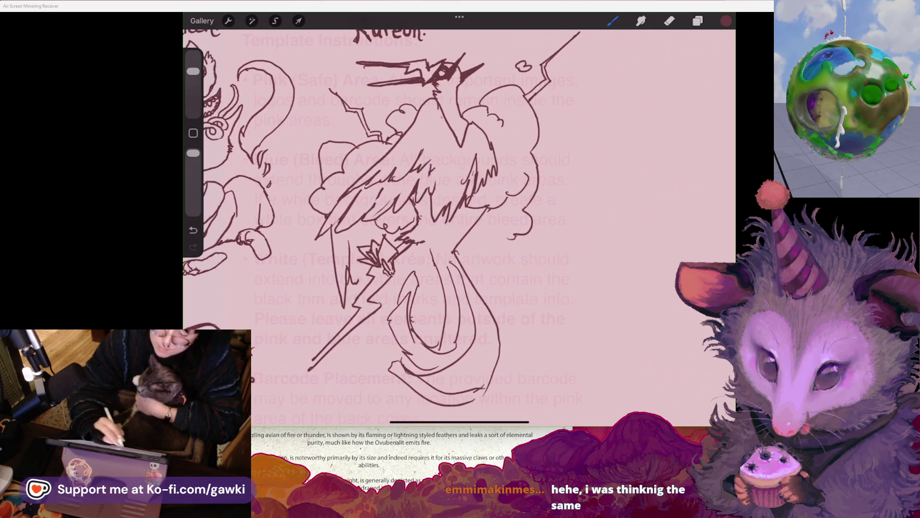
pyautogui.click(669, 21)
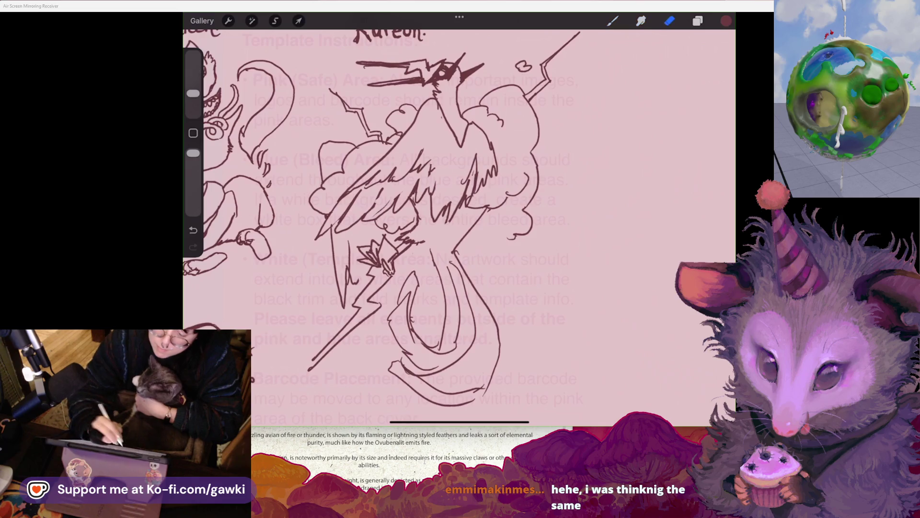
pyautogui.moveTo(411, 223); pyautogui.dragTo(420, 229)
pyautogui.click(613, 21)
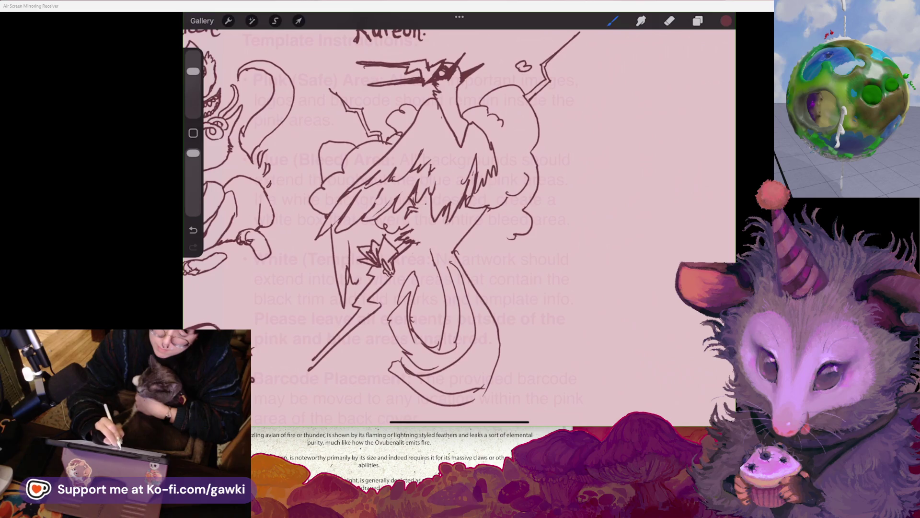
pyautogui.moveTo(409, 216); pyautogui.dragTo(415, 221)
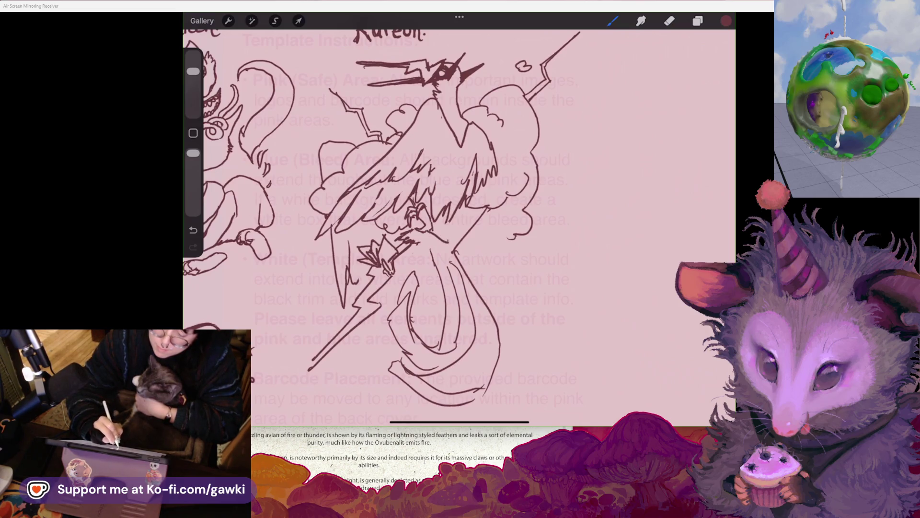
pyautogui.moveTo(428, 238); pyautogui.dragTo(458, 237)
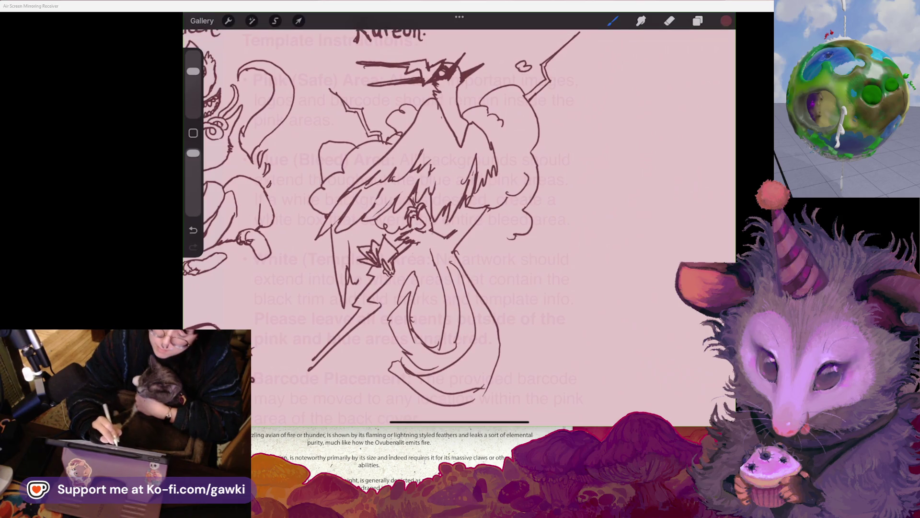
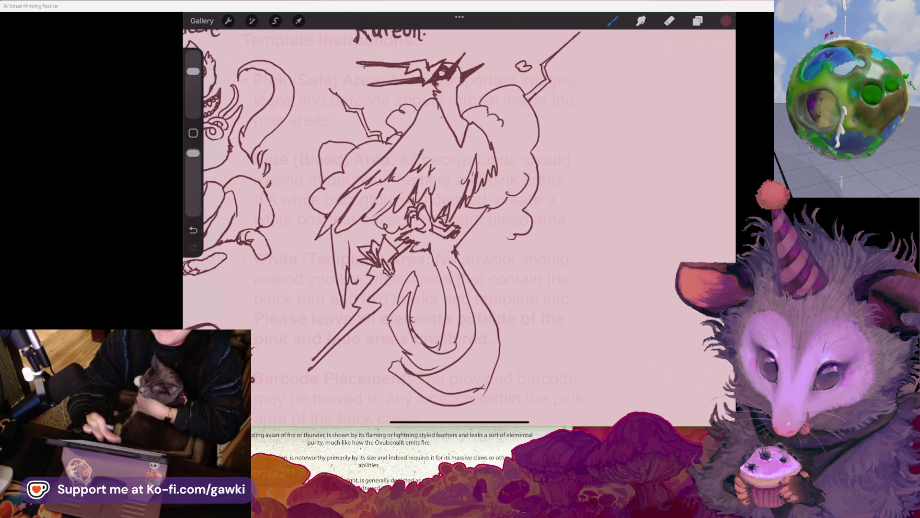
# Erase stray strokes and redraw lines in Kureon's lower tail flames
pyautogui.scroll(-3, 432, 206)
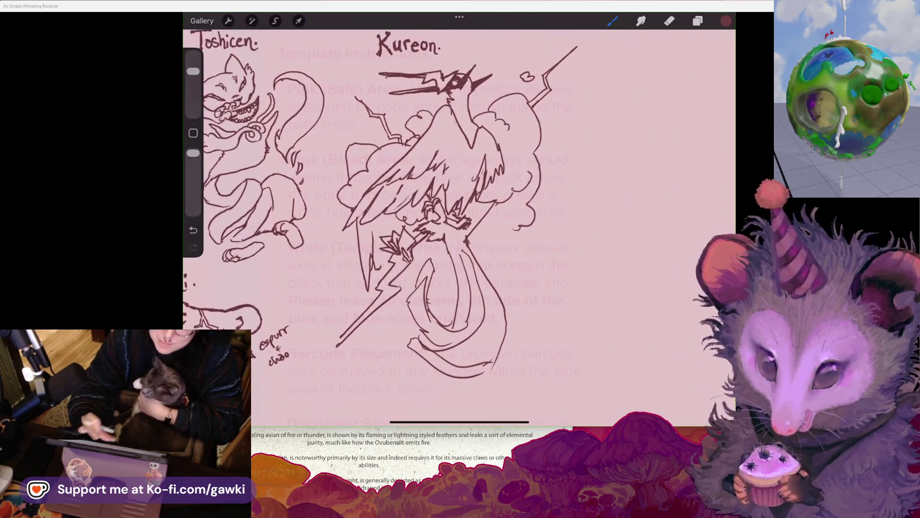
pyautogui.scroll(3, 431, 206)
pyautogui.press('e')
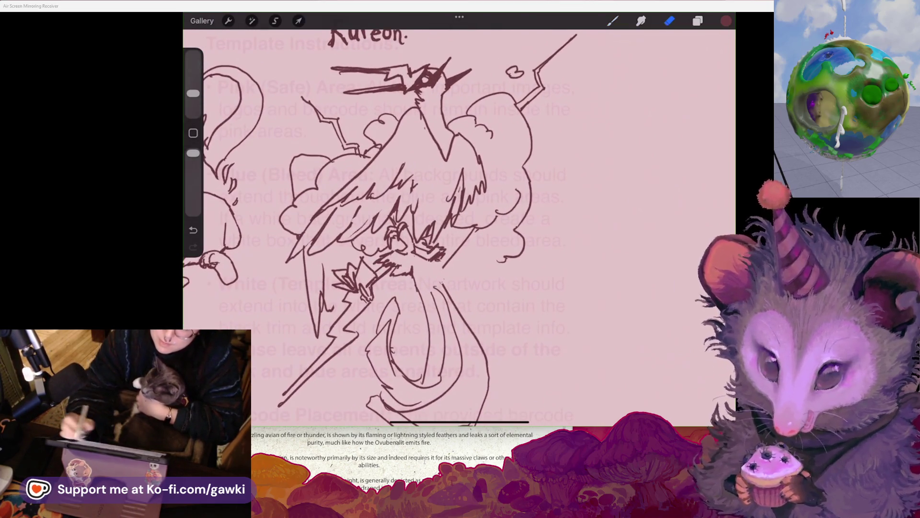
pyautogui.press('b')
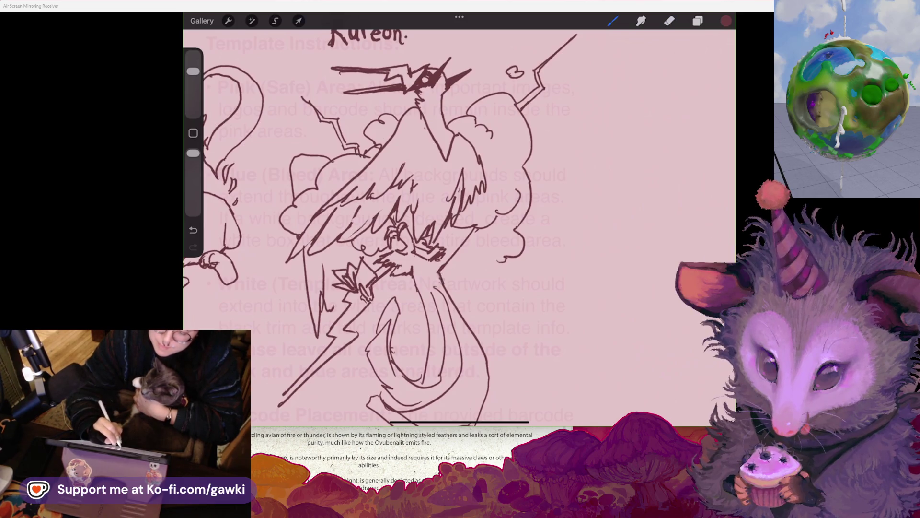
pyautogui.moveTo(436, 277); pyautogui.dragTo(427, 309)
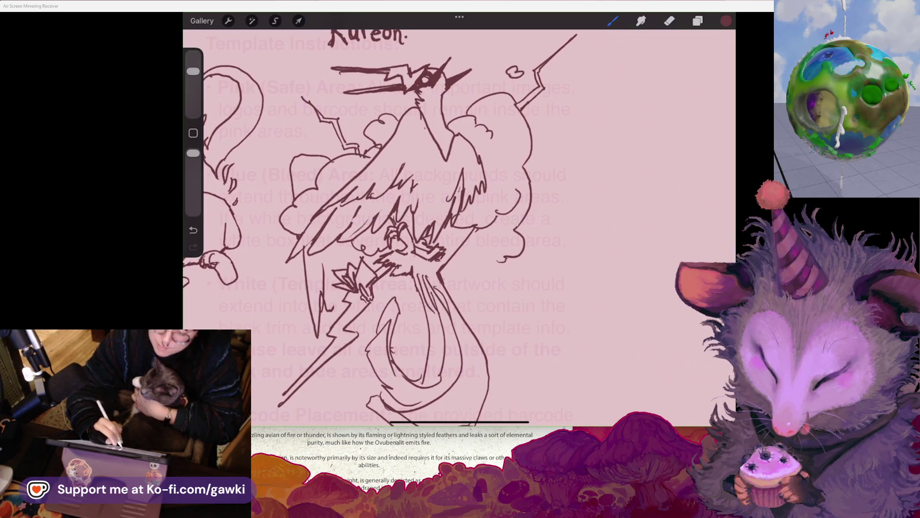
pyautogui.moveTo(428, 270); pyautogui.dragTo(437, 292)
pyautogui.scroll(-5, 459, 225)
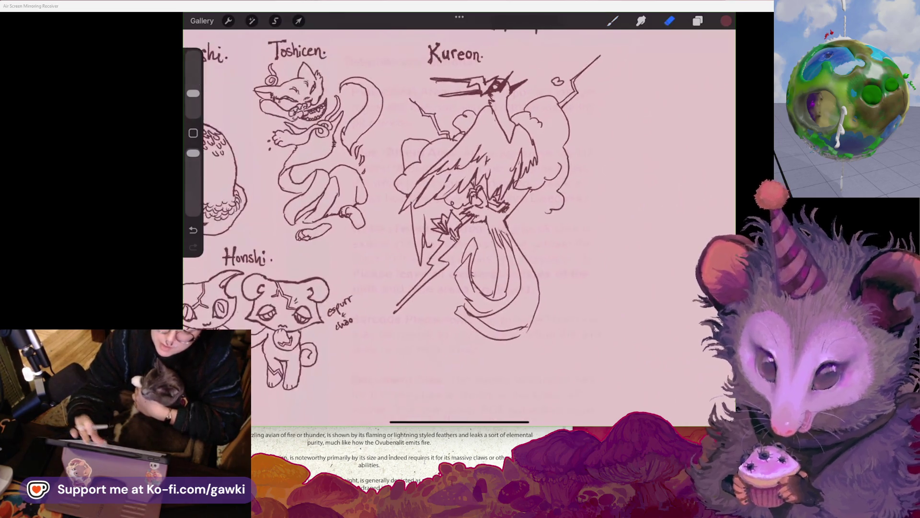
pyautogui.scroll(5, 459, 225)
pyautogui.scroll(2, 459, 225)
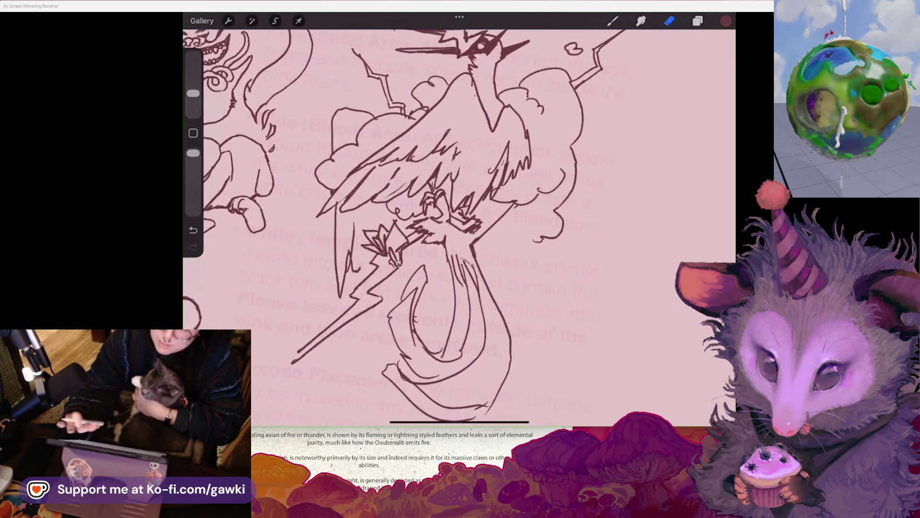
pyautogui.moveTo(461, 262); pyautogui.dragTo(481, 297)
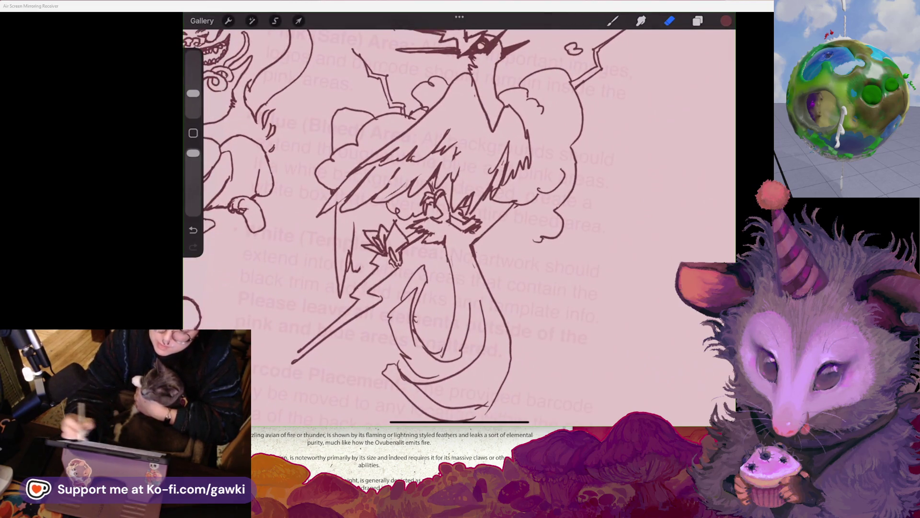
# Draw a new line down Kureon's right side and extend the right lightning bolt
pyautogui.click(613, 20)
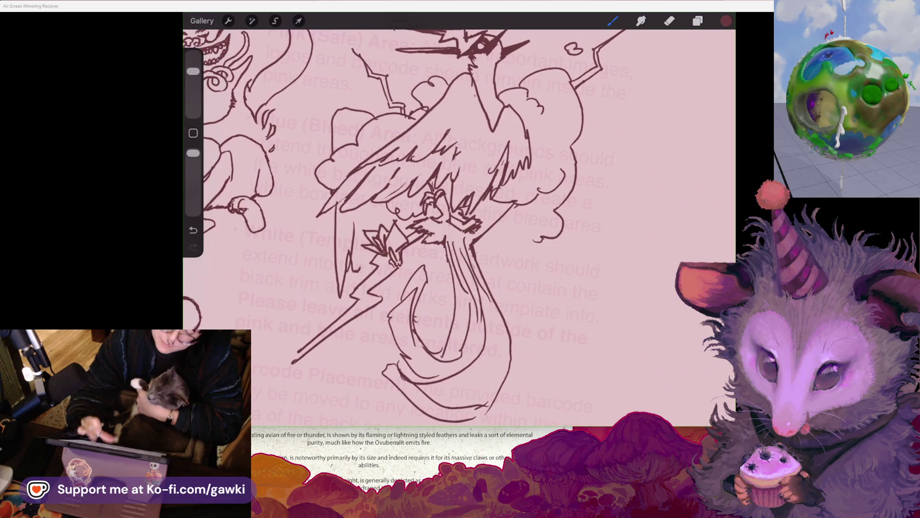
pyautogui.scroll(-5, 459, 219)
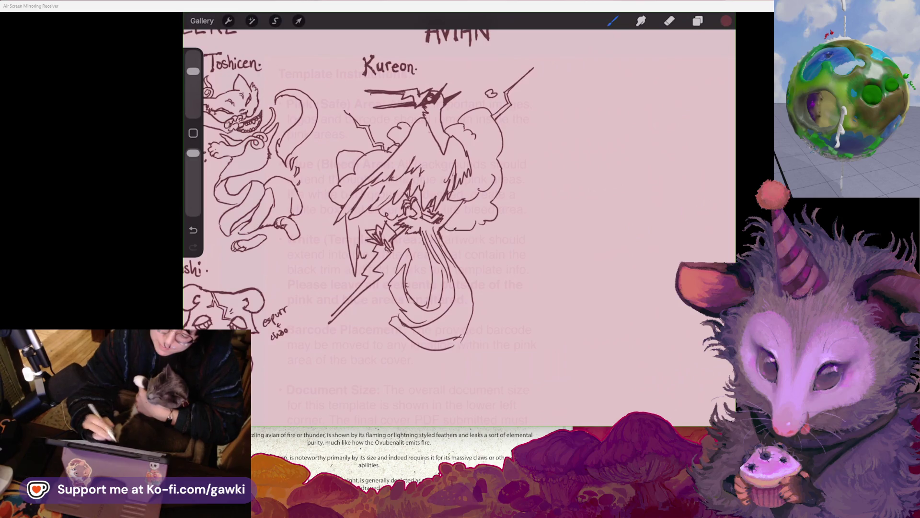
pyautogui.scroll(2, 407, 215)
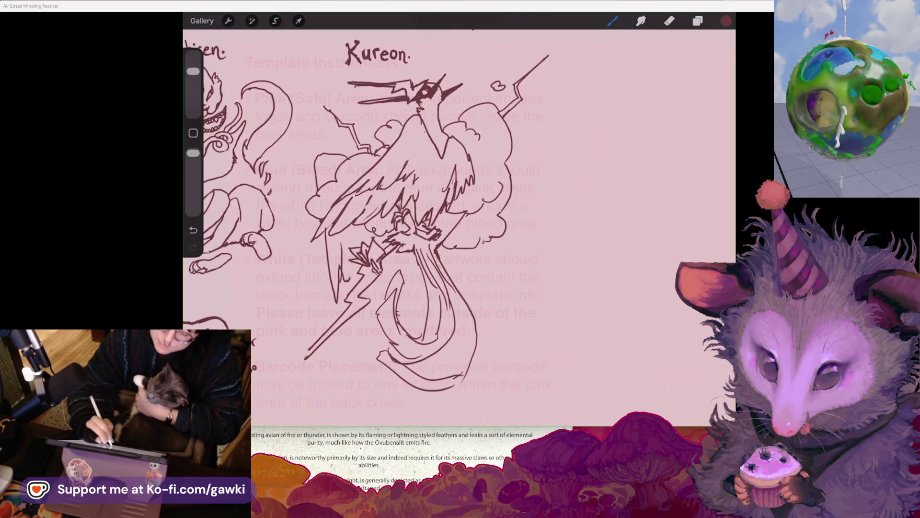
pyautogui.moveTo(478, 239); pyautogui.dragTo(509, 313)
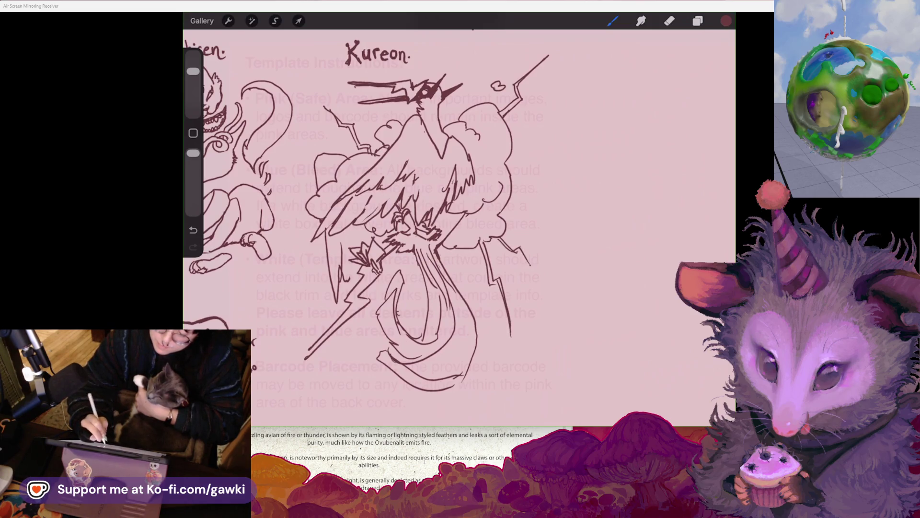
pyautogui.moveTo(528, 239); pyautogui.dragTo(534, 269)
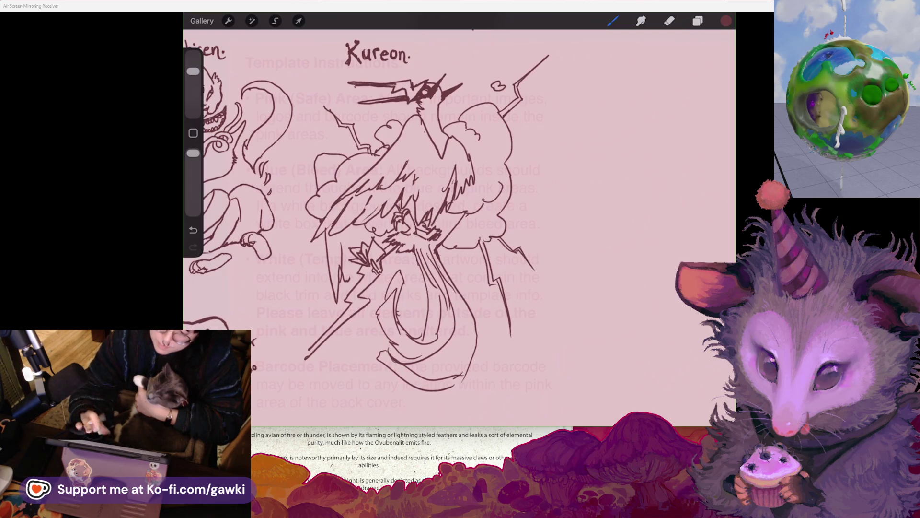
pyautogui.scroll(-3, 459, 201)
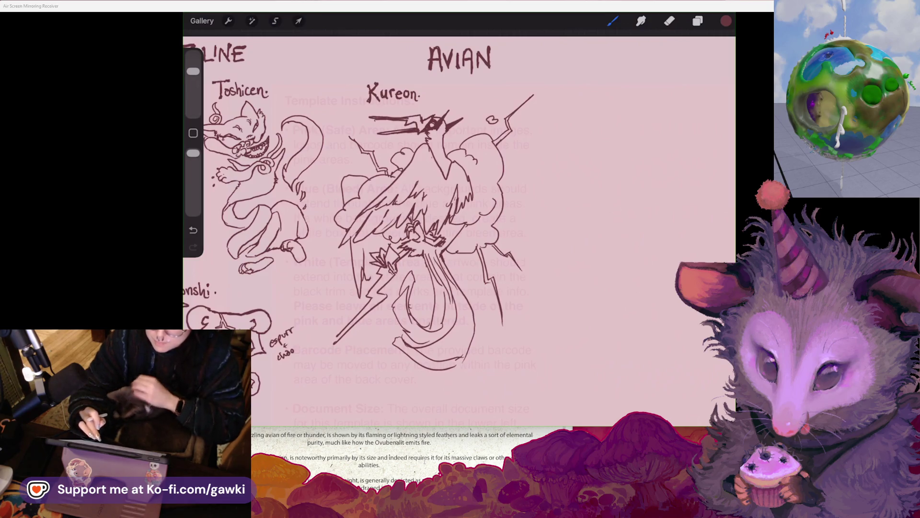
pyautogui.scroll(-2, 360, 239)
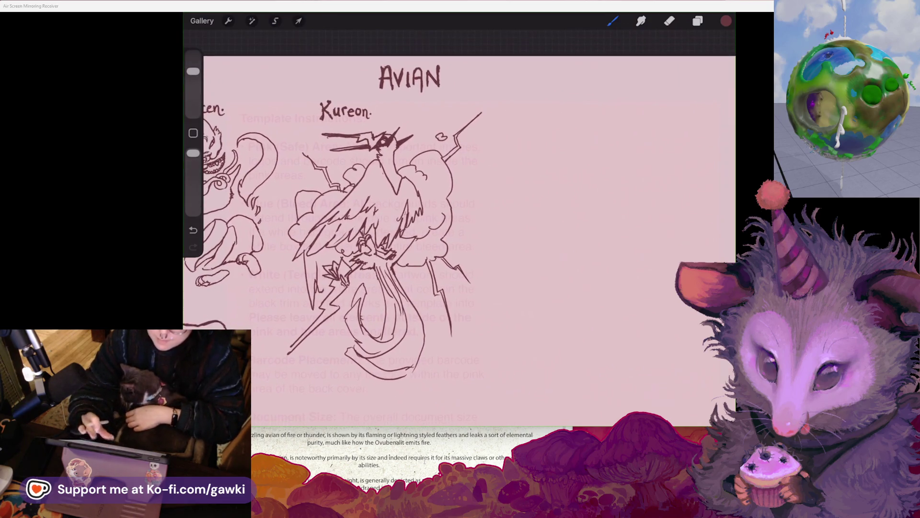
pyautogui.scroll(-3, 455, 201)
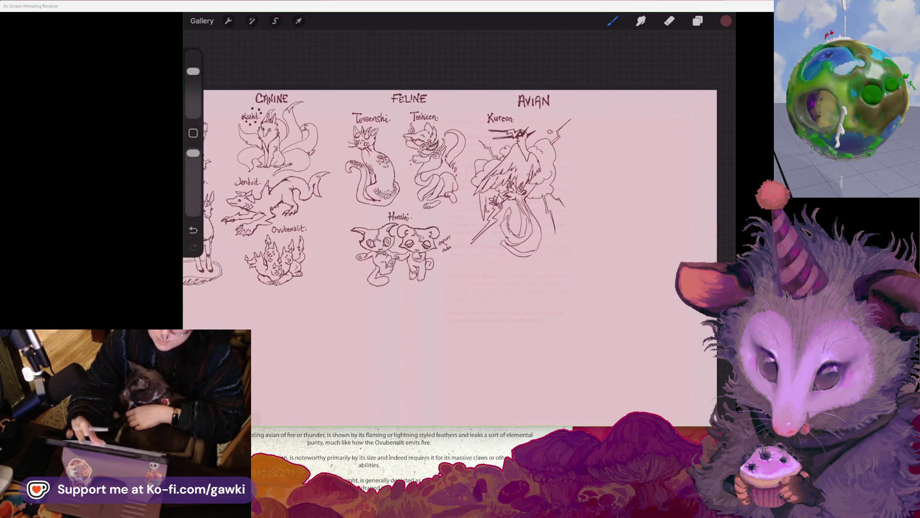
pyautogui.hscroll(2, 455, 201)
pyautogui.click(275, 20)
# Lasso the Kureon sketch freehand, scale it down uniformly in two passes, and commit
pyautogui.moveTo(477, 117)
pyautogui.mouseDown()
pyautogui.moveTo(548, 148)
pyautogui.moveTo(412, 156)
pyautogui.mouseUp()
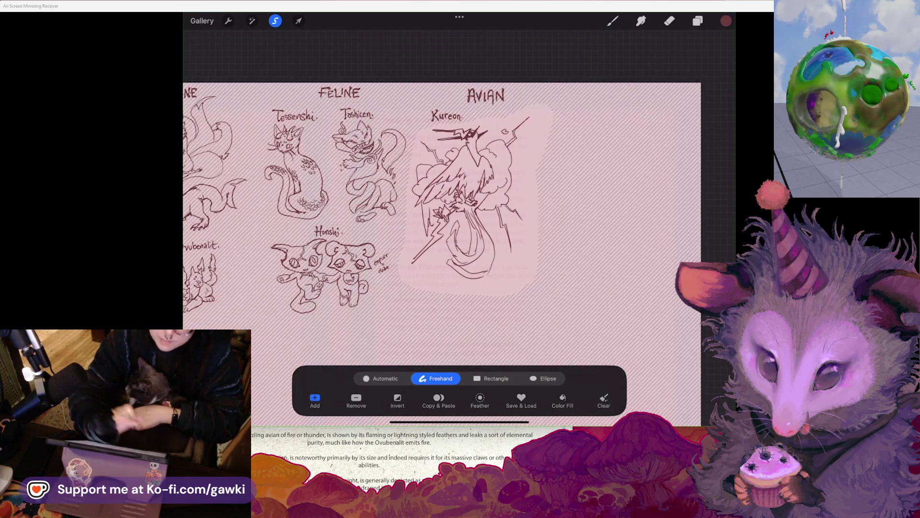
pyautogui.click(298, 21)
pyautogui.moveTo(529, 274)
pyautogui.mouseDown()
pyautogui.moveTo(527, 258)
pyautogui.moveTo(498, 235)
pyautogui.mouseUp()
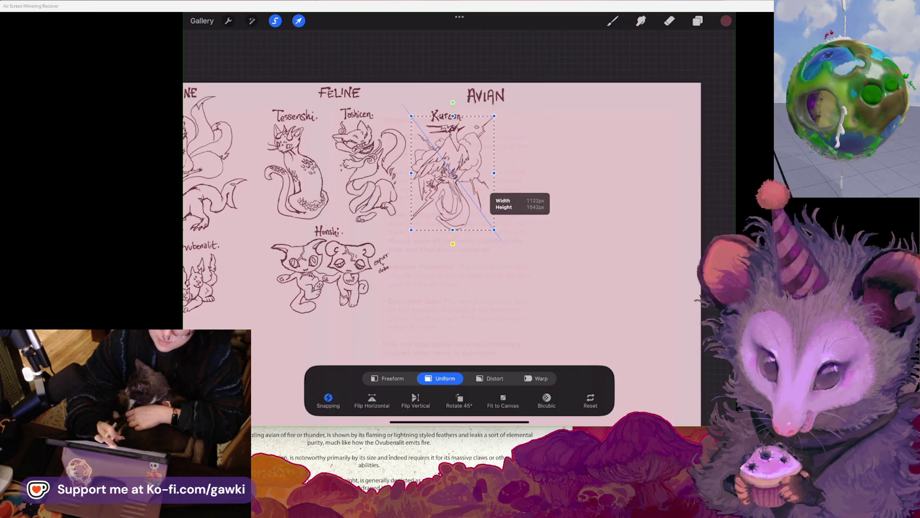
pyautogui.scroll(3, 504, 137)
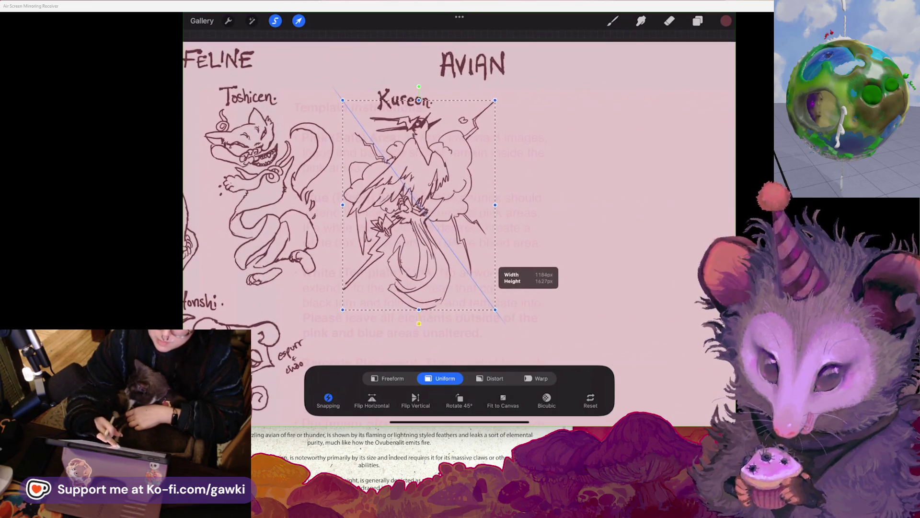
pyautogui.scroll(1, 422, 221)
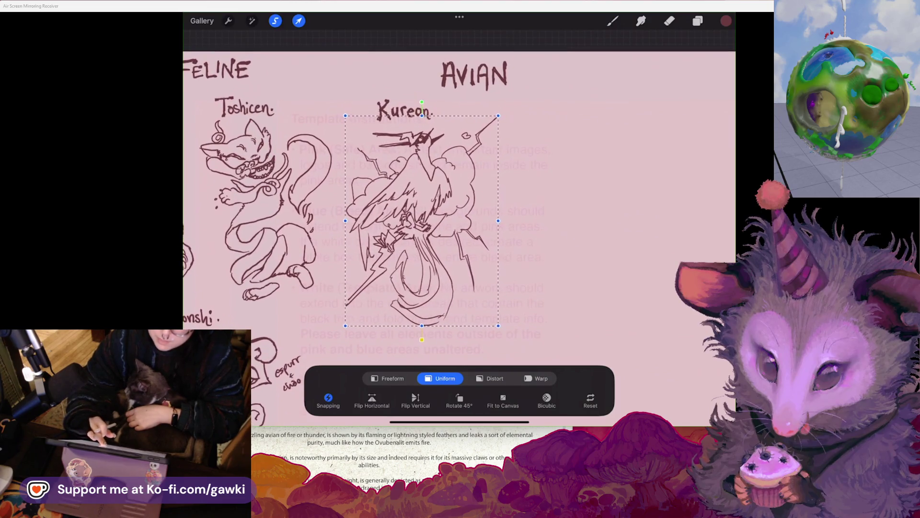
pyautogui.moveTo(500, 326); pyautogui.dragTo(489, 320)
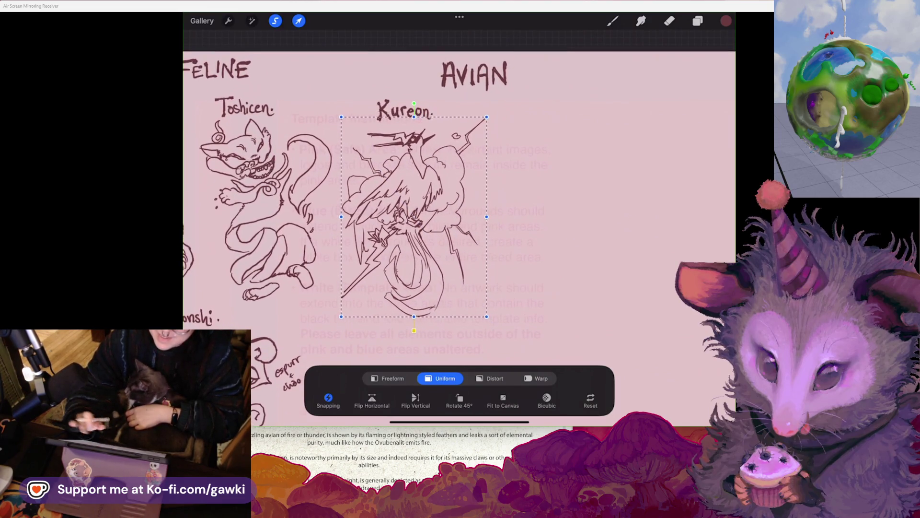
pyautogui.click(612, 21)
pyautogui.scroll(-2, 459, 230)
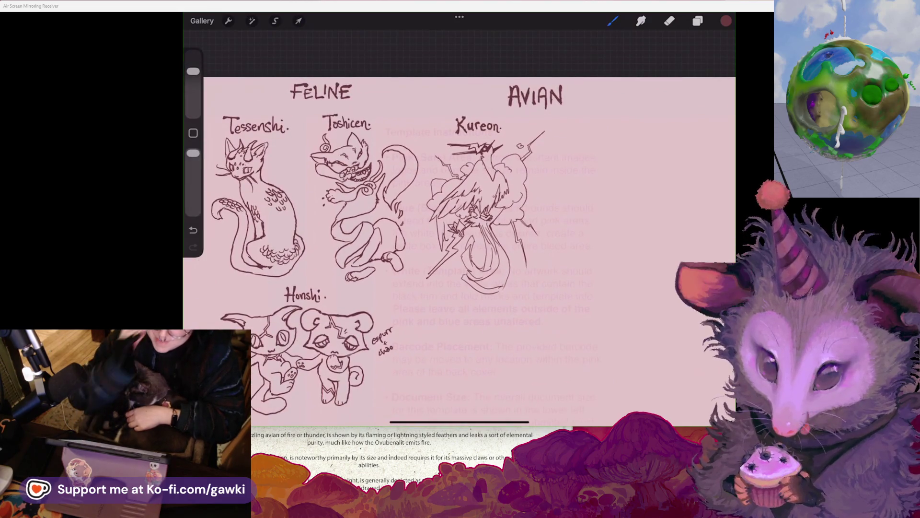
# Begin hand-lettering 'Hosure' right of the Kureon label, undoing a misplaced letter stroke
pyautogui.hscroll(-1, 459, 230)
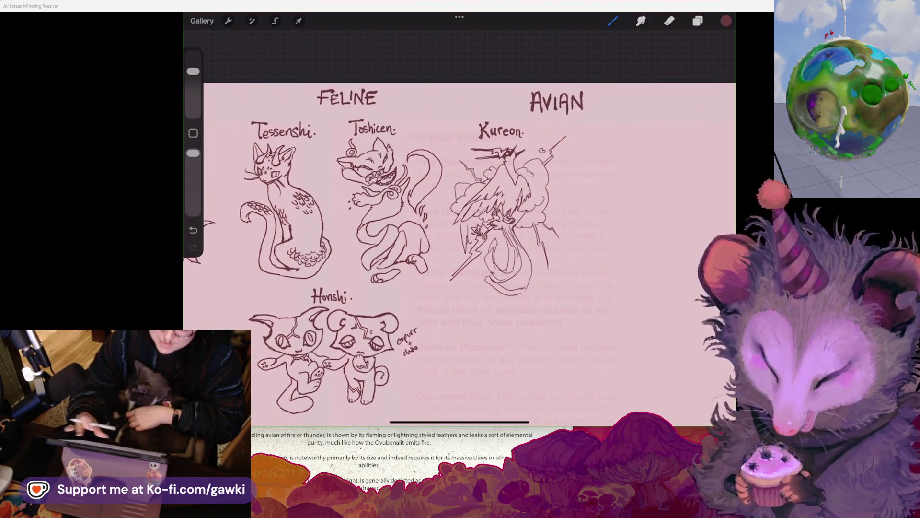
pyautogui.hscroll(-3, 459, 254)
pyautogui.hscroll(5, 459, 230)
pyautogui.hscroll(2, 459, 230)
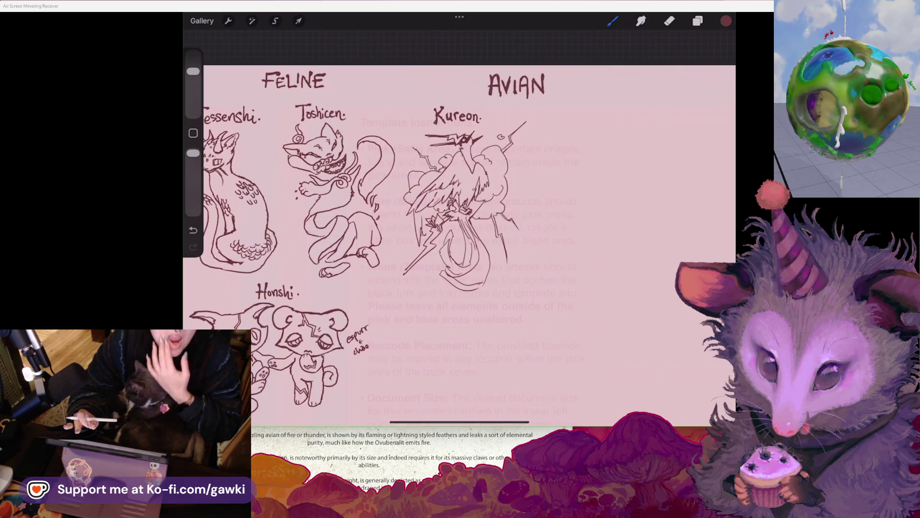
pyautogui.hscroll(5, 459, 230)
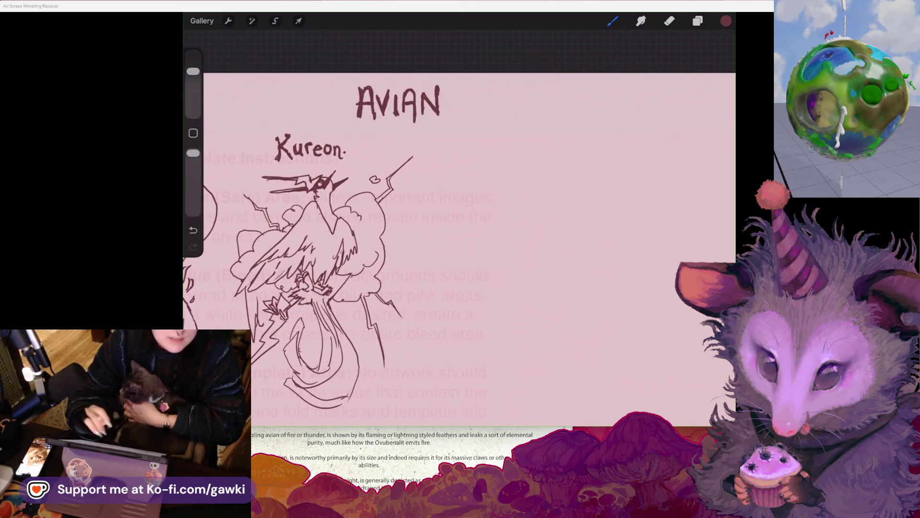
pyautogui.hscroll(2, 459, 230)
pyautogui.moveTo(435, 138)
pyautogui.mouseDown()
pyautogui.moveTo(438, 158)
pyautogui.moveTo(450, 155)
pyautogui.mouseUp()
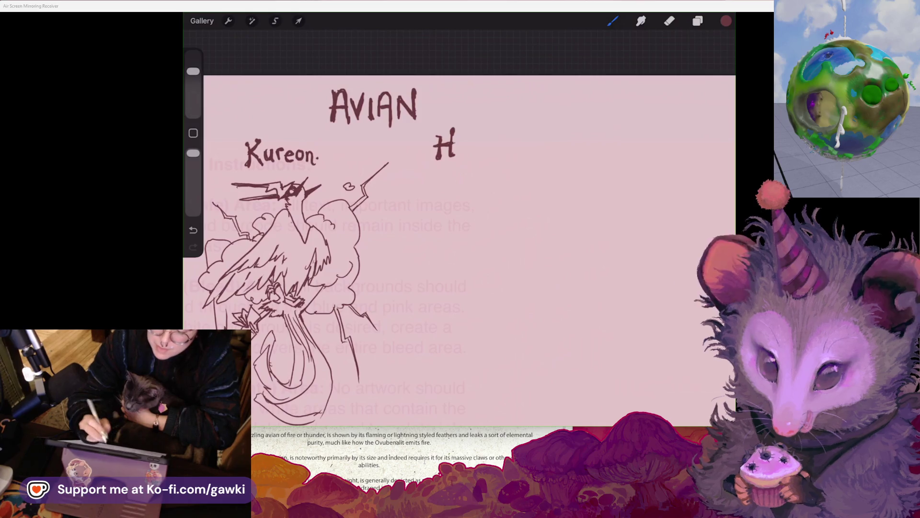
pyautogui.moveTo(461, 142); pyautogui.dragTo(458, 144)
pyautogui.hotkey('ctrl', 'z')
# Finish the lettering with the E's middle bar and a period, then begin Hosure's head
pyautogui.click(471, 139)
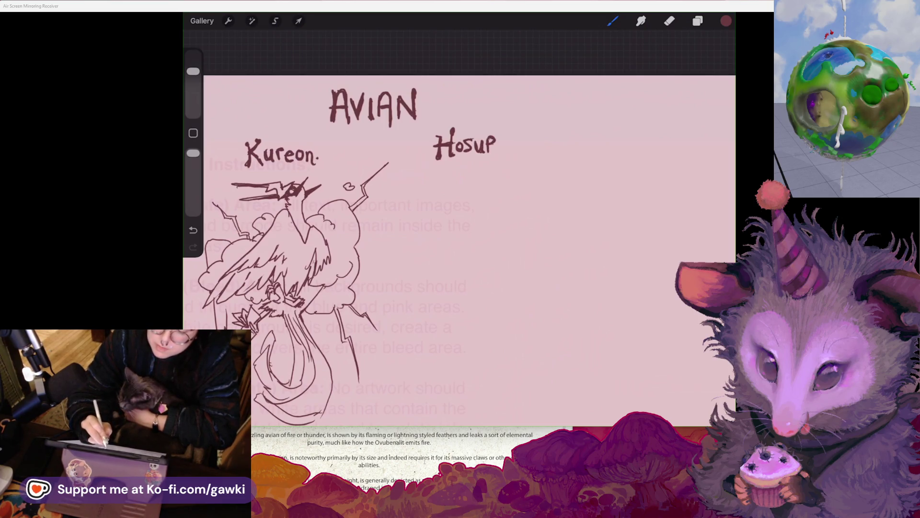
pyautogui.moveTo(498, 150); pyautogui.dragTo(507, 149)
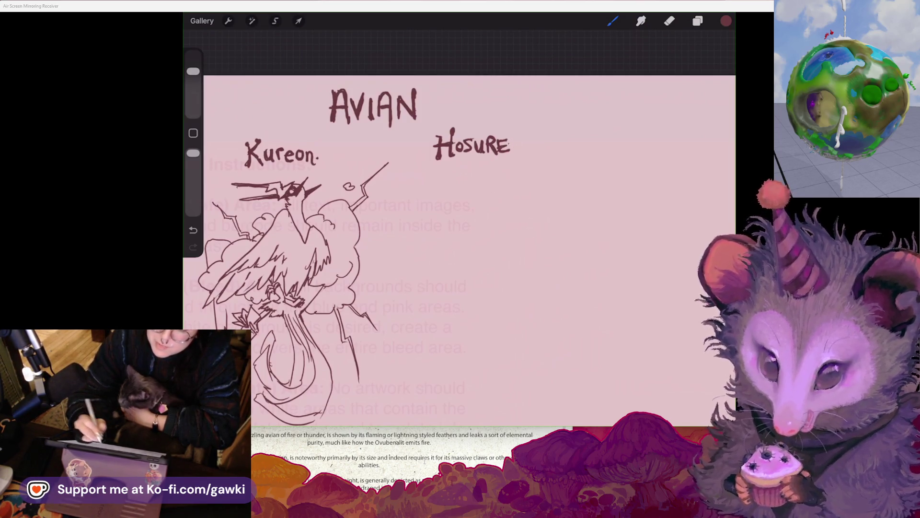
pyautogui.click(515, 138)
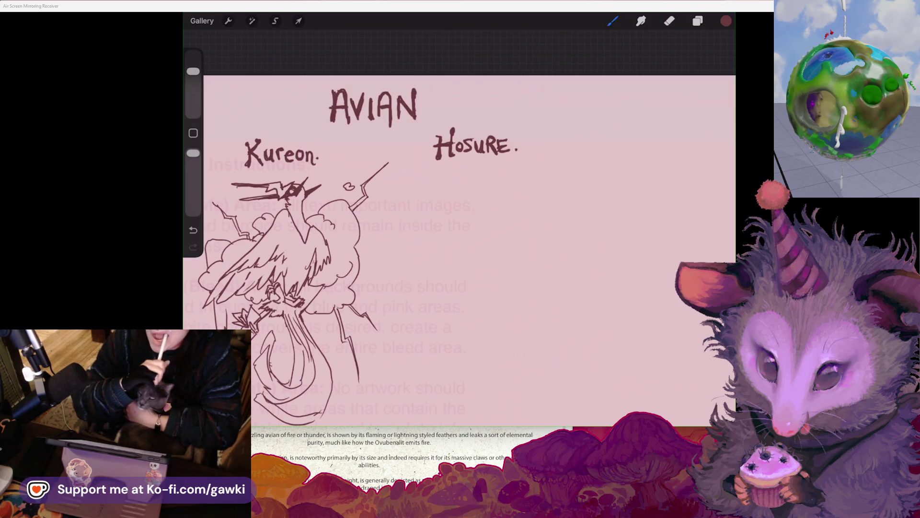
pyautogui.scroll(3, 312, 264)
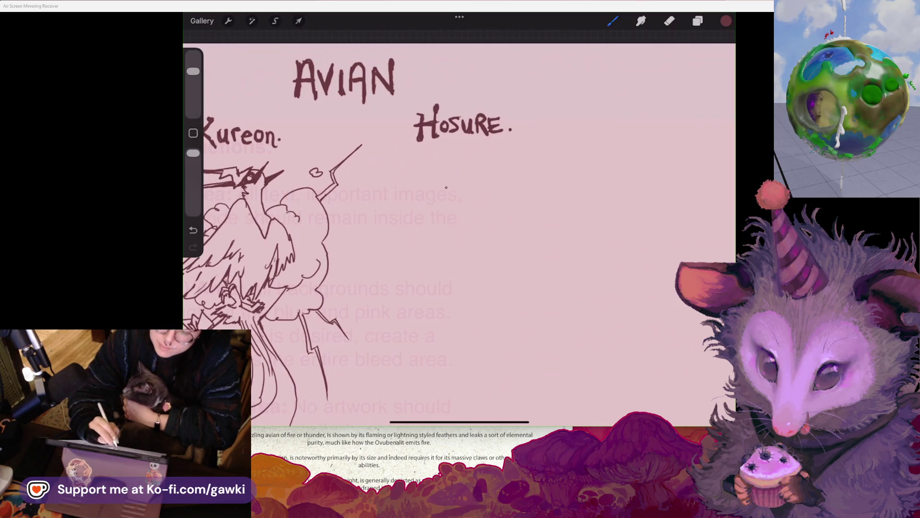
pyautogui.moveTo(446, 209)
pyautogui.mouseDown()
pyautogui.moveTo(454, 233)
pyautogui.moveTo(472, 205)
pyautogui.mouseUp()
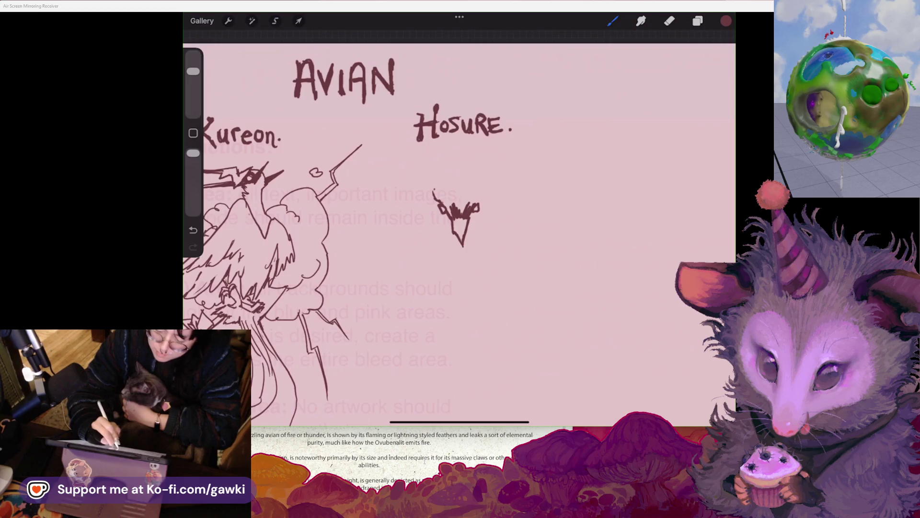
# Sketch Hosure's head outline and rising crest stroke, redoing a few strokes
pyautogui.moveTo(441, 196); pyautogui.dragTo(450, 211)
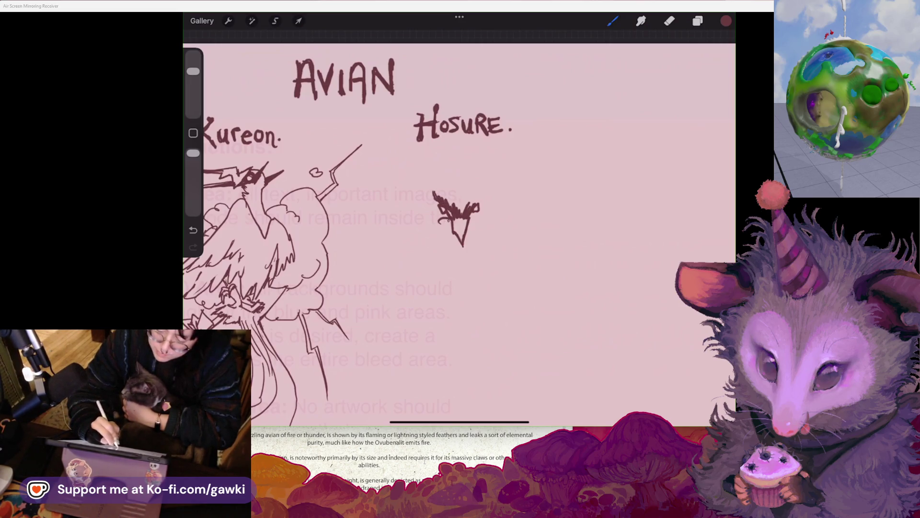
pyautogui.hotkey('ctrl', 'z')
pyautogui.moveTo(418, 202); pyautogui.dragTo(439, 218)
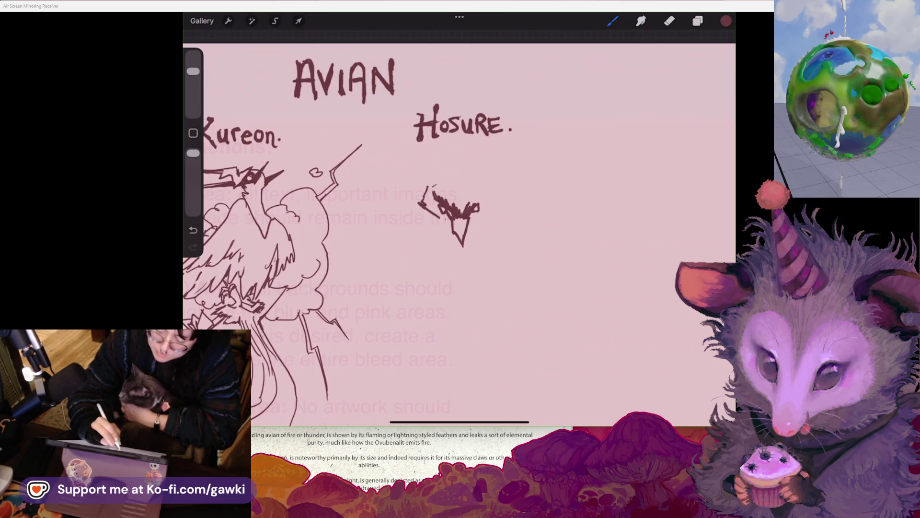
pyautogui.moveTo(442, 160)
pyautogui.mouseDown()
pyautogui.moveTo(464, 142)
pyautogui.moveTo(504, 202)
pyautogui.moveTo(491, 213)
pyautogui.mouseUp()
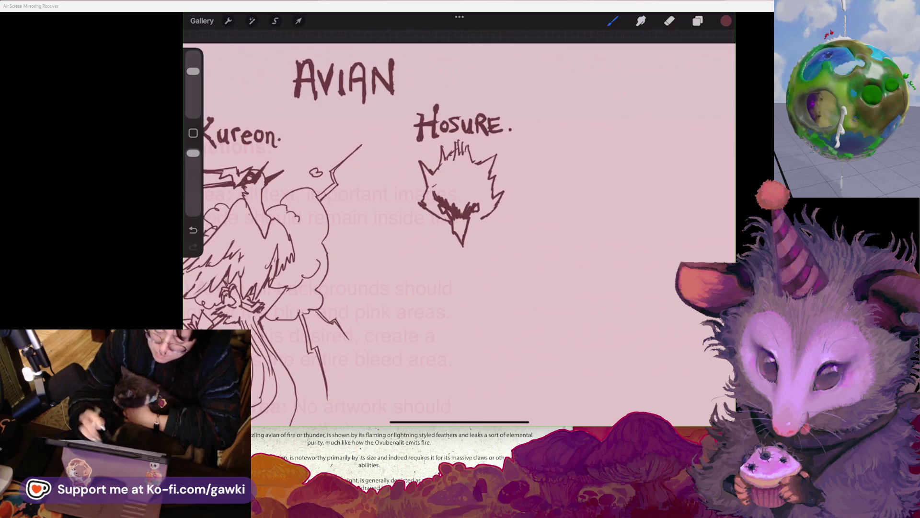
pyautogui.scroll(-2, 459, 230)
pyautogui.scroll(2, 460, 230)
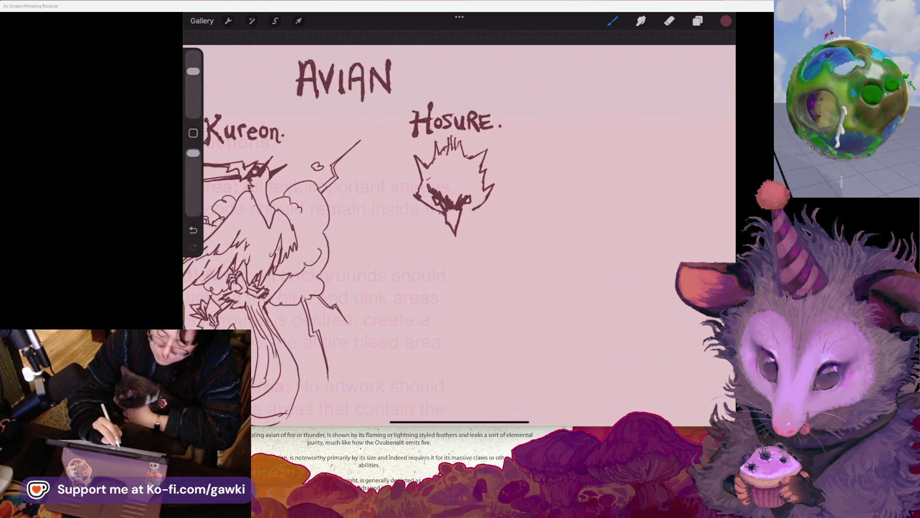
pyautogui.moveTo(433, 223)
pyautogui.mouseDown()
pyautogui.moveTo(454, 230)
pyautogui.moveTo(423, 218)
pyautogui.mouseUp()
pyautogui.hotkey('ctrl', 'z')
pyautogui.hotkey('ctrl', 'z')
pyautogui.click(463, 232)
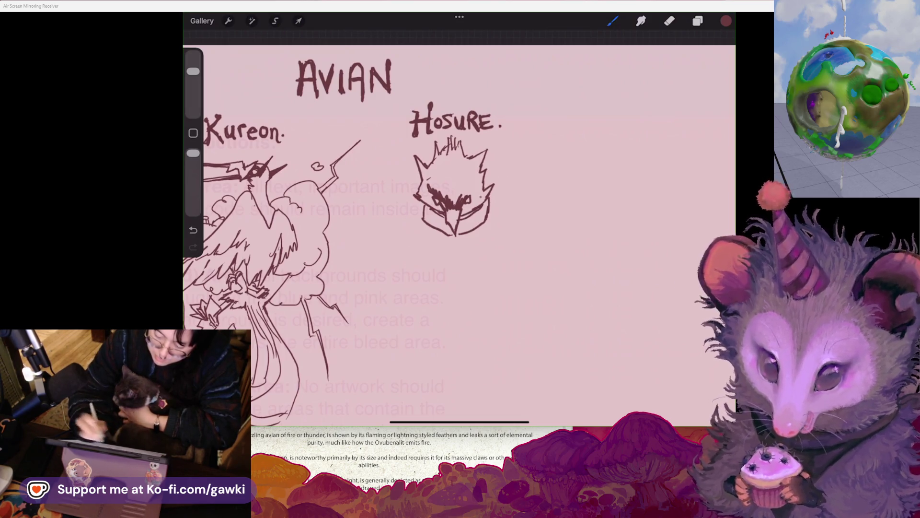
# Draw the small chain dangling below Hosure's beak
pyautogui.click(669, 21)
pyautogui.click(613, 21)
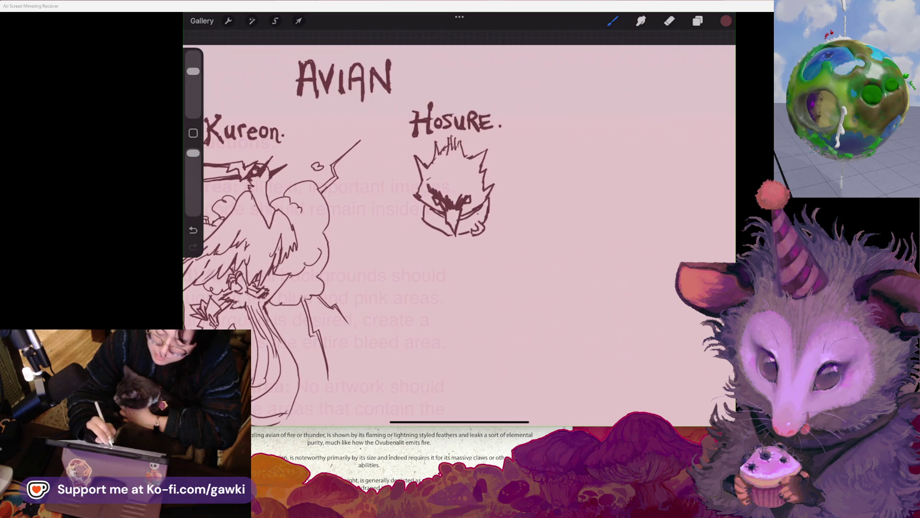
pyautogui.moveTo(478, 227); pyautogui.dragTo(485, 239)
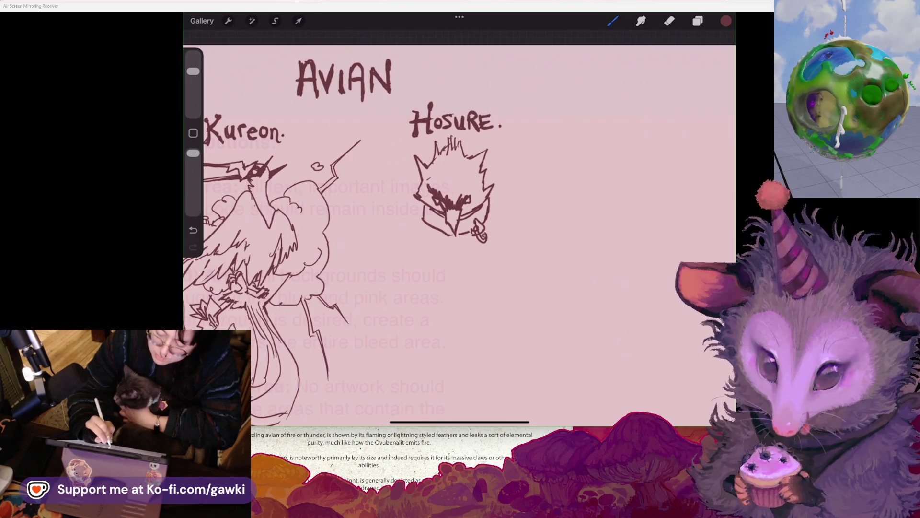
pyautogui.hotkey('ctrl', 'z')
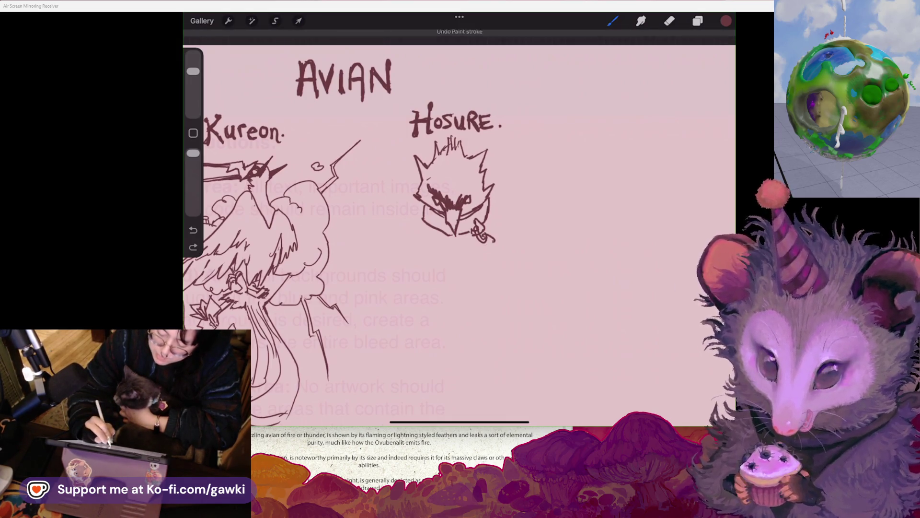
pyautogui.moveTo(480, 234); pyautogui.dragTo(484, 249)
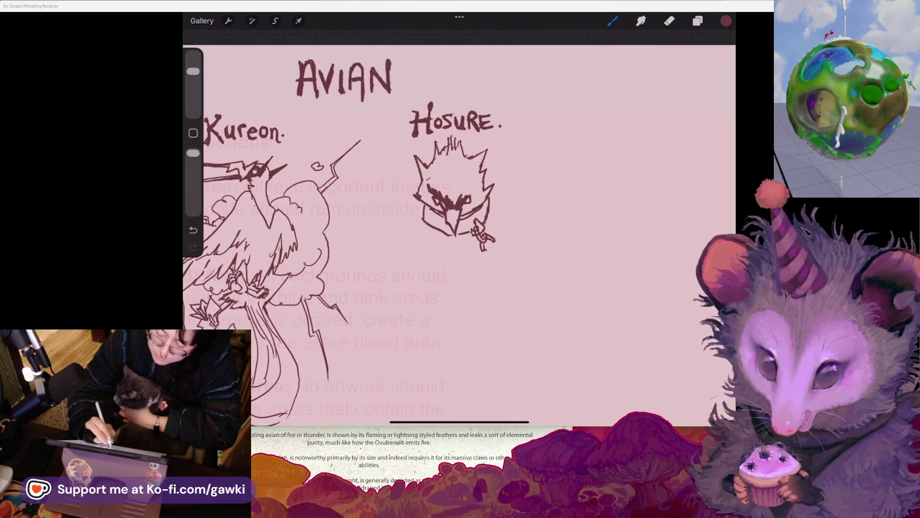
pyautogui.scroll(-3, 459, 234)
pyautogui.press('e')
pyautogui.hscroll(-2, 459, 235)
pyautogui.press('b')
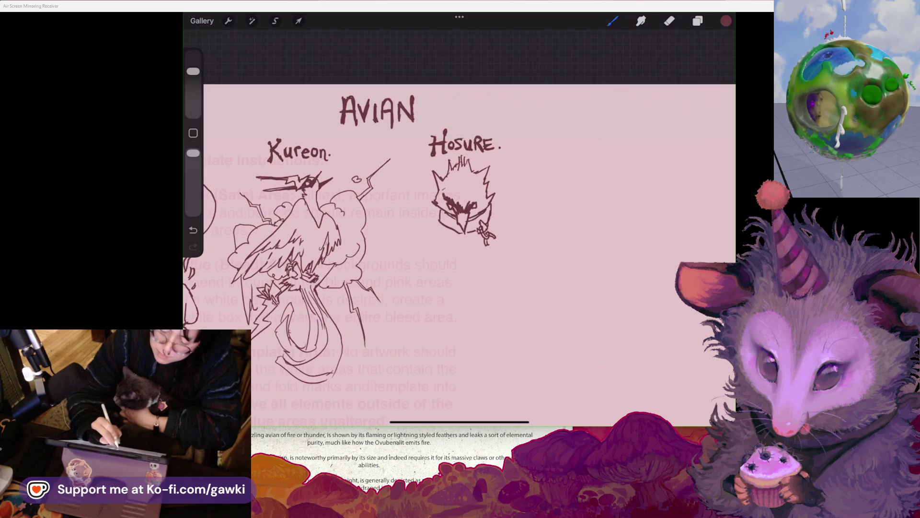
pyautogui.hotkey('ctrl', 'z')
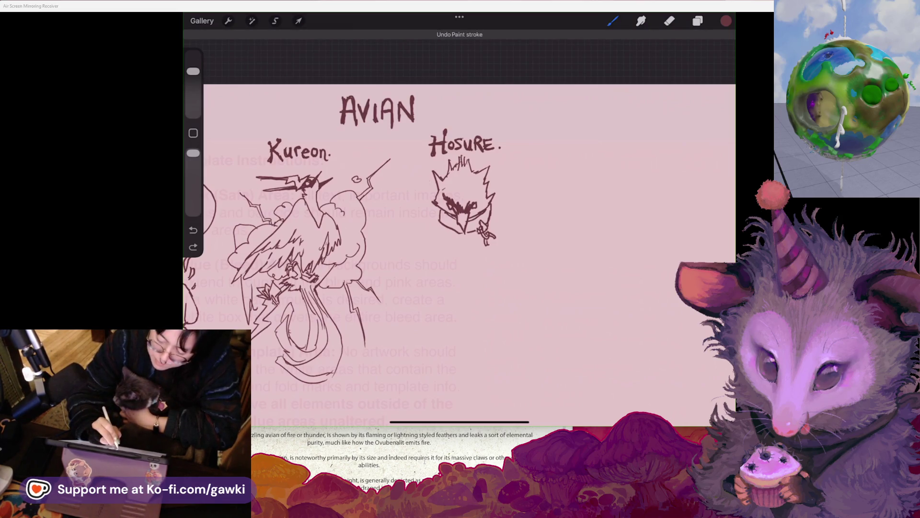
# Add a curved stroke on the head's right edge, discarding trial strokes on its left
pyautogui.moveTo(434, 186); pyautogui.dragTo(418, 191)
pyautogui.hotkey('ctrl', 'z')
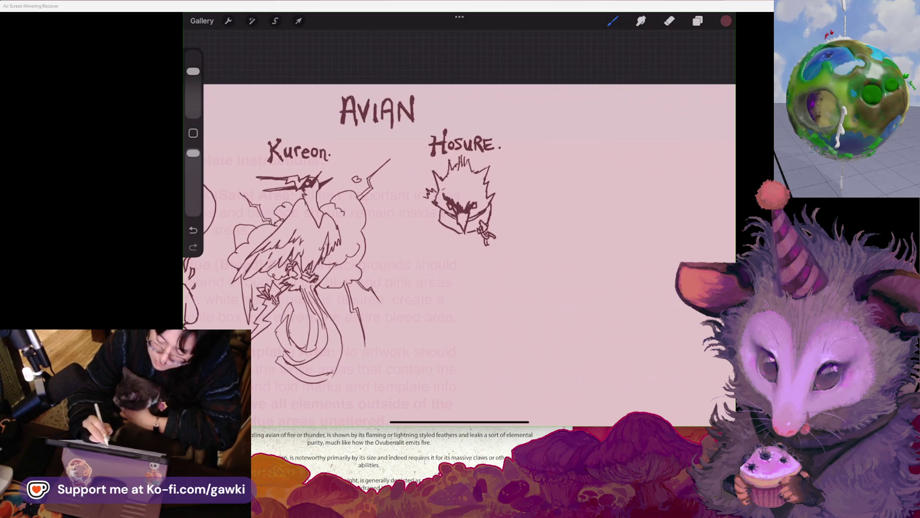
pyautogui.moveTo(500, 183); pyautogui.dragTo(507, 196)
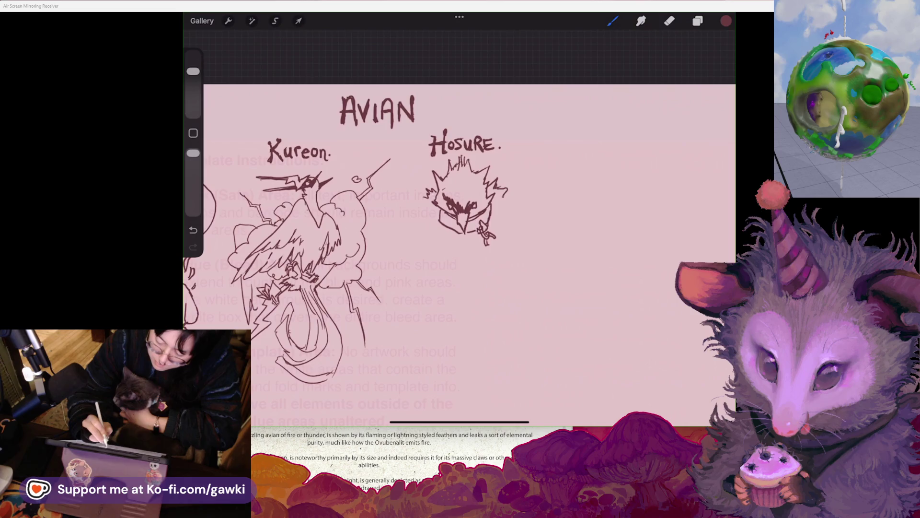
pyautogui.click(669, 21)
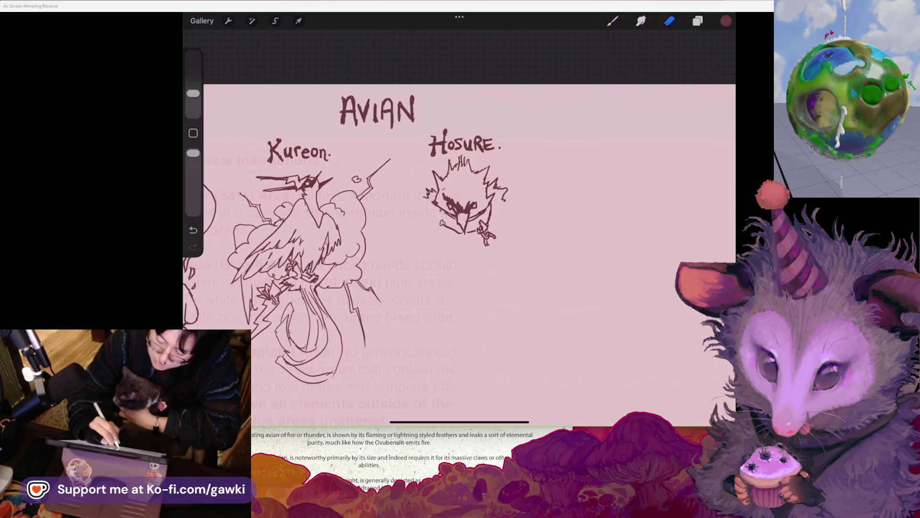
pyautogui.click(612, 21)
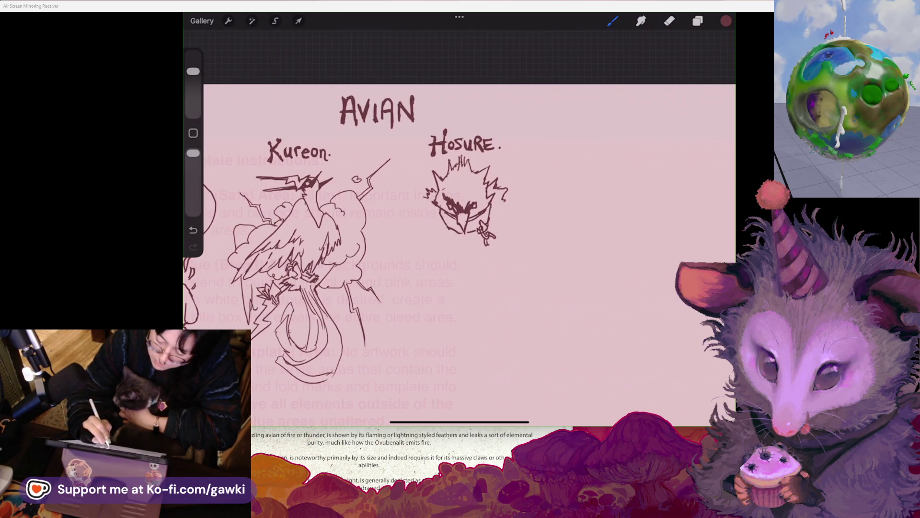
pyautogui.moveTo(383, 240); pyautogui.dragTo(367, 246)
pyautogui.moveTo(449, 146)
pyautogui.mouseDown()
pyautogui.moveTo(454, 119)
pyautogui.moveTo(471, 114)
pyautogui.mouseUp()
pyautogui.moveTo(420, 206); pyautogui.dragTo(383, 235)
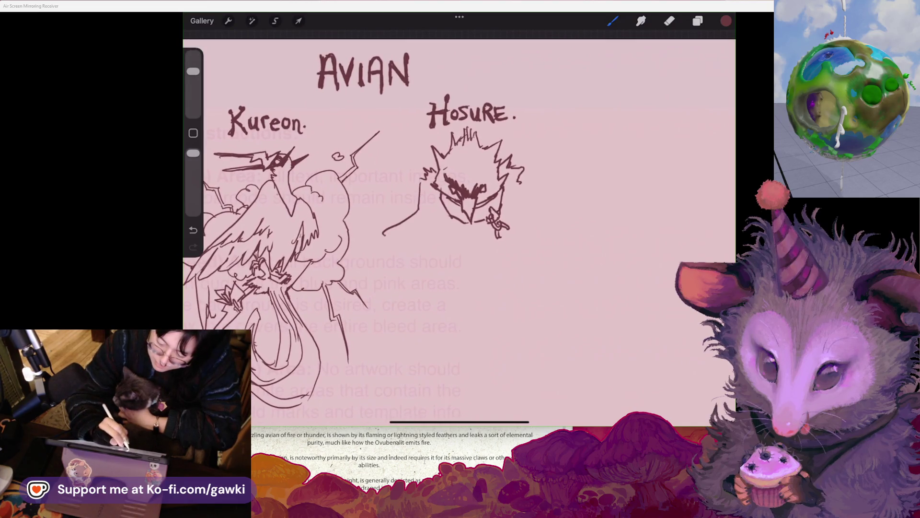
pyautogui.hotkey('ctrl', 'z')
pyautogui.moveTo(421, 182)
pyautogui.mouseDown()
pyautogui.moveTo(436, 238)
pyautogui.moveTo(446, 225)
pyautogui.moveTo(422, 230)
pyautogui.mouseUp()
pyautogui.hotkey('ctrl', 'z')
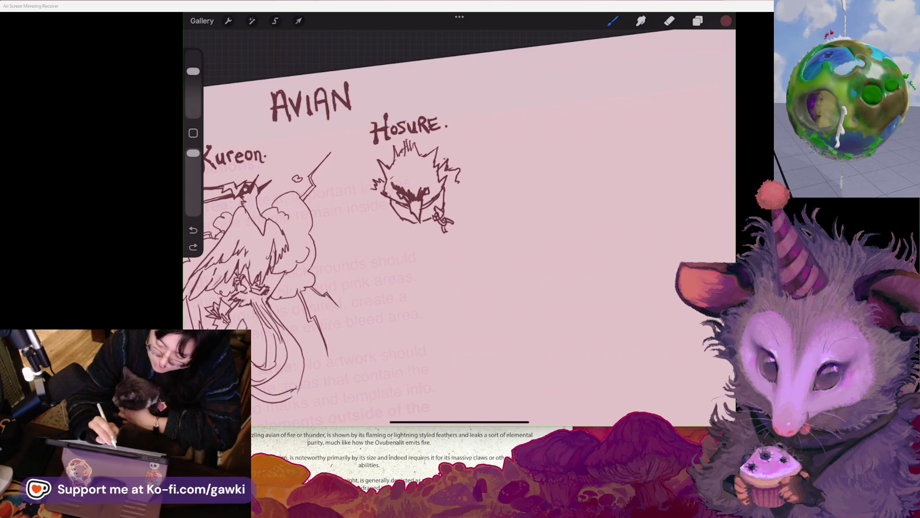
pyautogui.hotkey('ctrl', 'z')
# Lasso the Hosure head, move it slightly down, and start a wing stroke at its right
pyautogui.press('s')
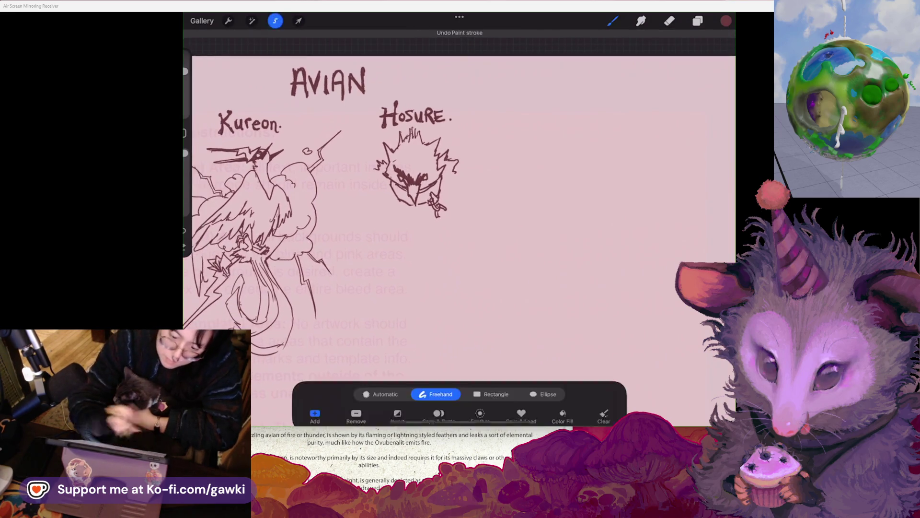
pyautogui.moveTo(455, 141)
pyautogui.mouseDown()
pyautogui.moveTo(364, 153)
pyautogui.moveTo(398, 127)
pyautogui.mouseUp()
pyautogui.press('v')
pyautogui.moveTo(414, 177); pyautogui.dragTo(414, 196)
pyautogui.press('b')
pyautogui.scroll(2, 336, 215)
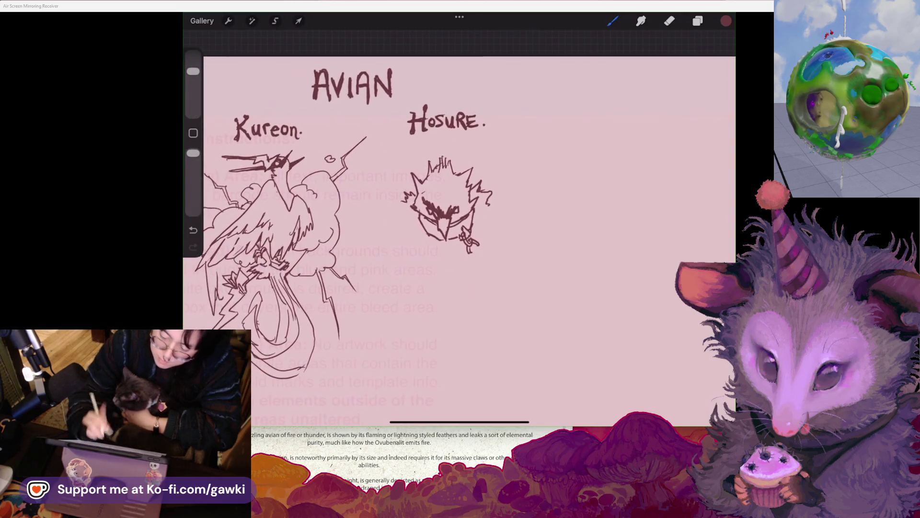
pyautogui.moveTo(477, 153)
pyautogui.mouseDown()
pyautogui.moveTo(492, 128)
pyautogui.moveTo(504, 159)
pyautogui.mouseUp()
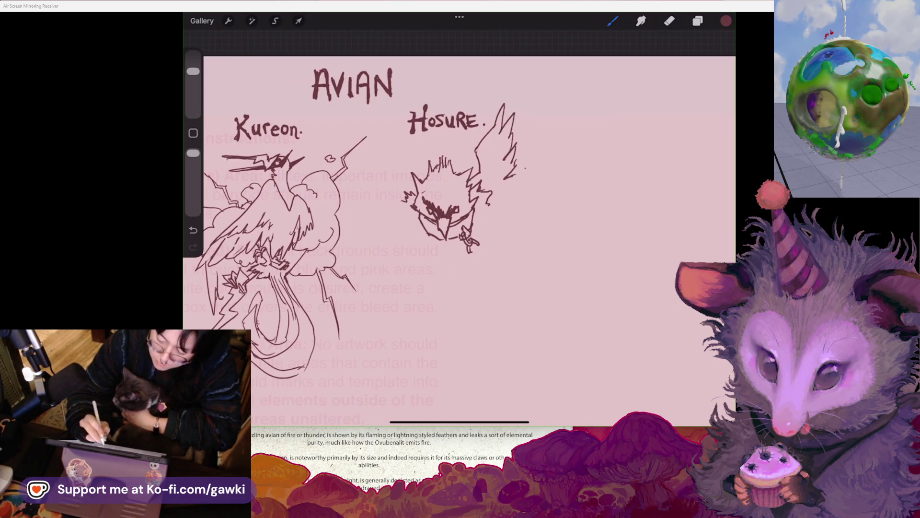
pyautogui.moveTo(498, 117)
pyautogui.mouseDown()
pyautogui.moveTo(501, 70)
pyautogui.moveTo(521, 103)
pyautogui.moveTo(516, 171)
pyautogui.mouseUp()
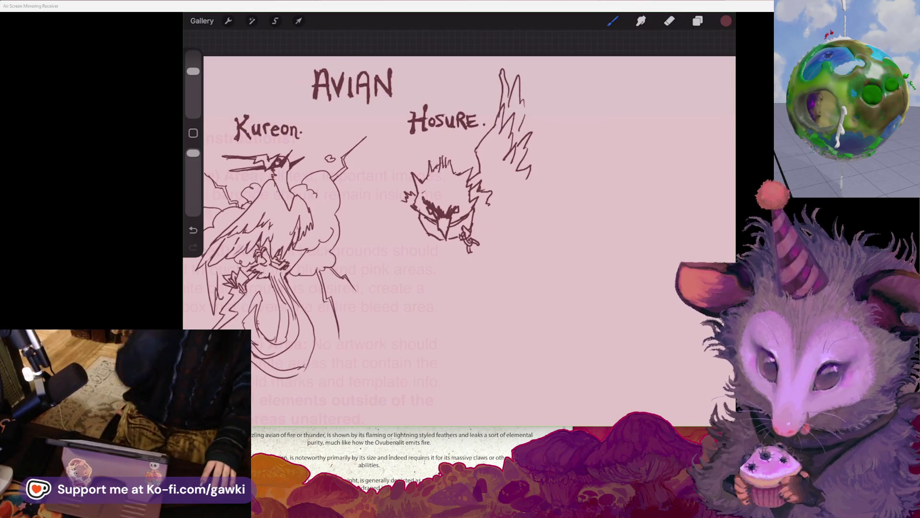
pyautogui.moveTo(438, 411)
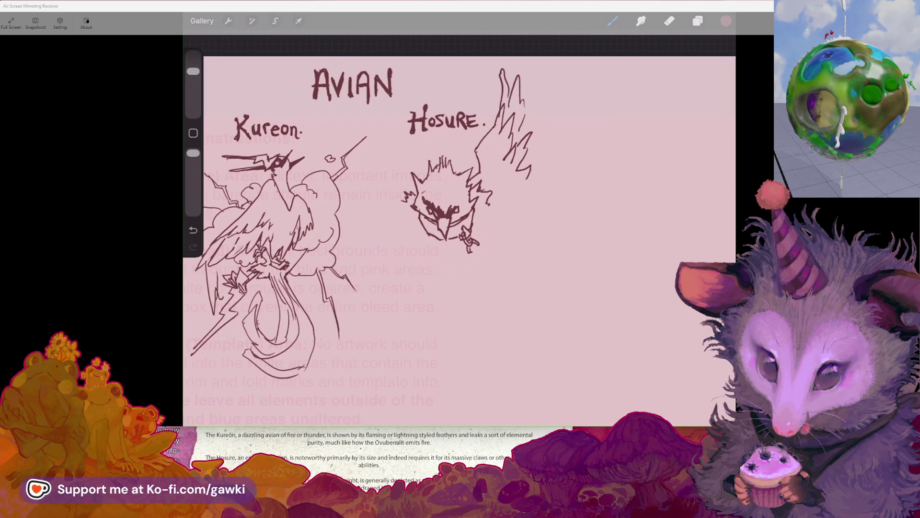
pyautogui.scroll(3, 383, 240)
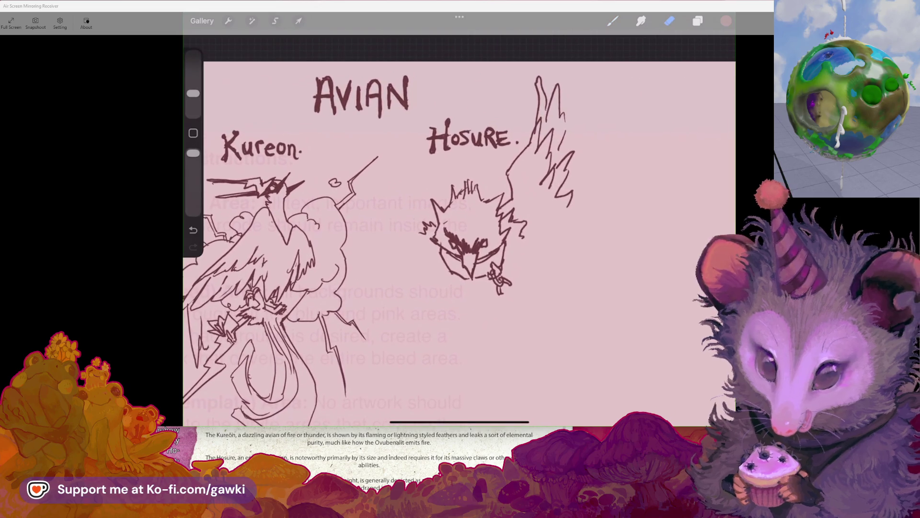
pyautogui.moveTo(511, 189); pyautogui.dragTo(524, 146)
pyautogui.hotkey('ctrl', 'z')
pyautogui.scroll(-2, 459, 230)
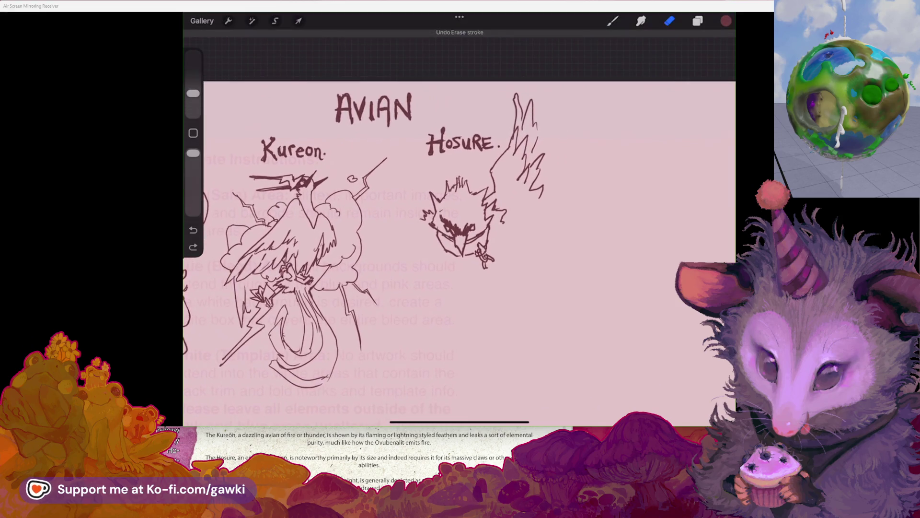
pyautogui.scroll(-2, 459, 226)
pyautogui.press('b')
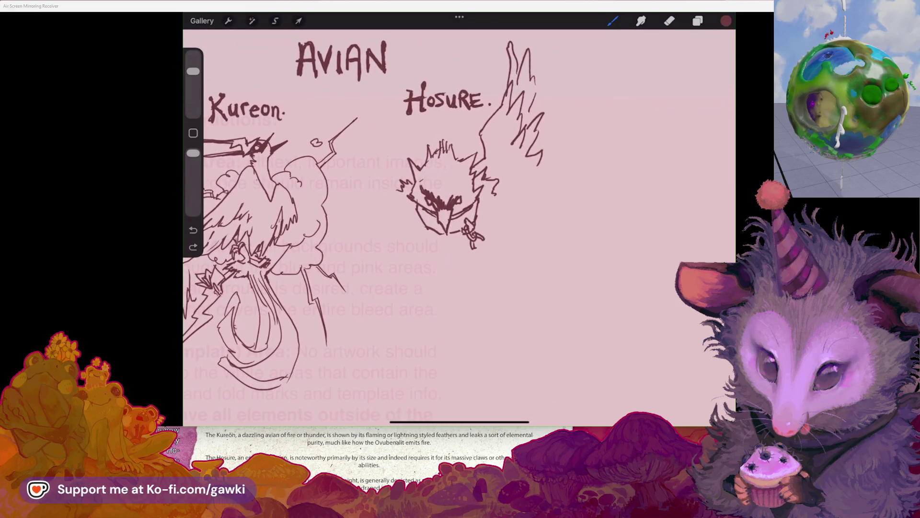
pyautogui.scroll(-2, 460, 225)
pyautogui.press('e')
pyautogui.moveTo(480, 140)
pyautogui.mouseDown()
pyautogui.moveTo(502, 68)
pyautogui.moveTo(518, 195)
pyautogui.mouseUp()
pyautogui.moveTo(479, 288); pyautogui.dragTo(544, 293)
pyautogui.moveTo(431, 240)
pyautogui.mouseDown()
pyautogui.moveTo(381, 222)
pyautogui.moveTo(374, 203)
pyautogui.moveTo(368, 216)
pyautogui.mouseUp()
pyautogui.click(613, 20)
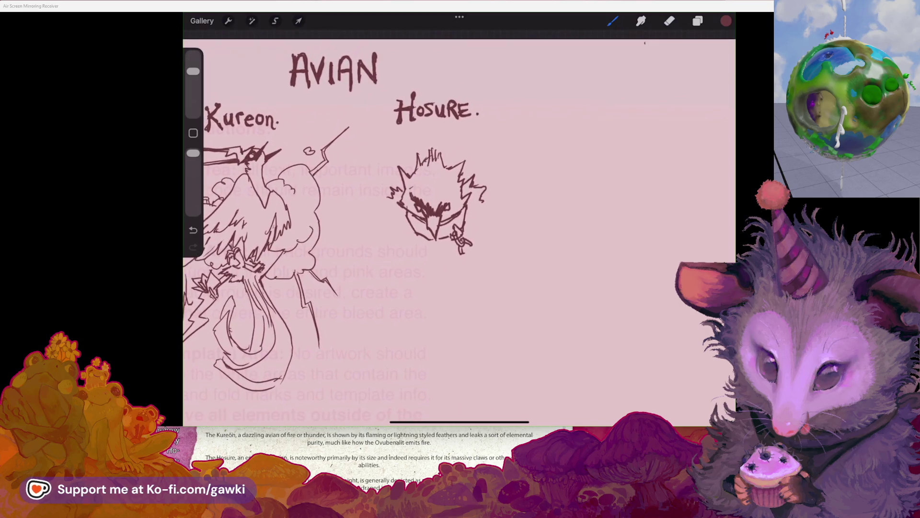
# Remove stray marks and redraw the curve at Hosure's upper-left head
pyautogui.hotkey('ctrl', 'z')
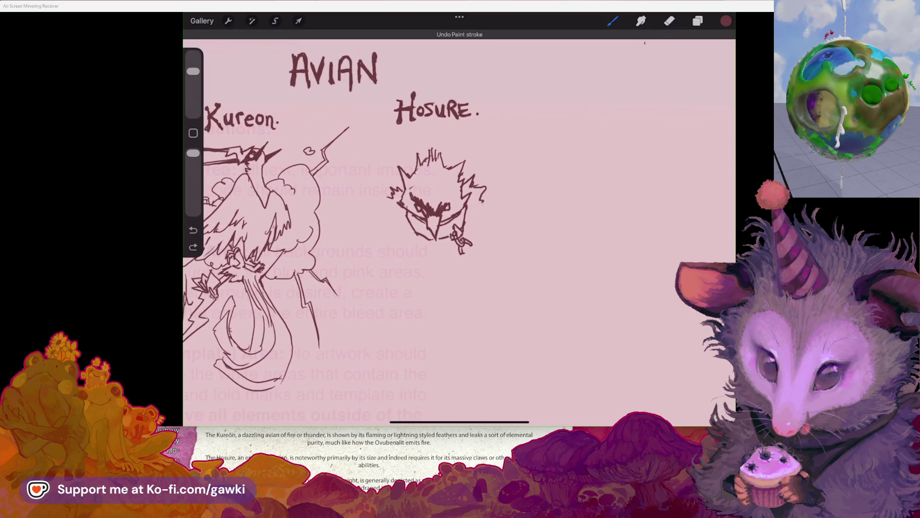
pyautogui.hotkey('ctrl', 'z')
pyautogui.click(505, 170)
pyautogui.moveTo(504, 170); pyautogui.dragTo(469, 187)
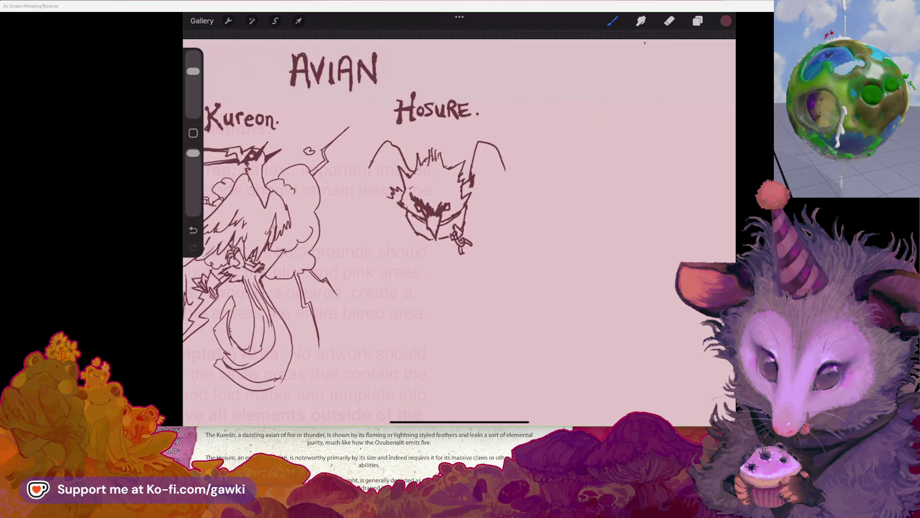
pyautogui.hotkey('ctrl', 'z')
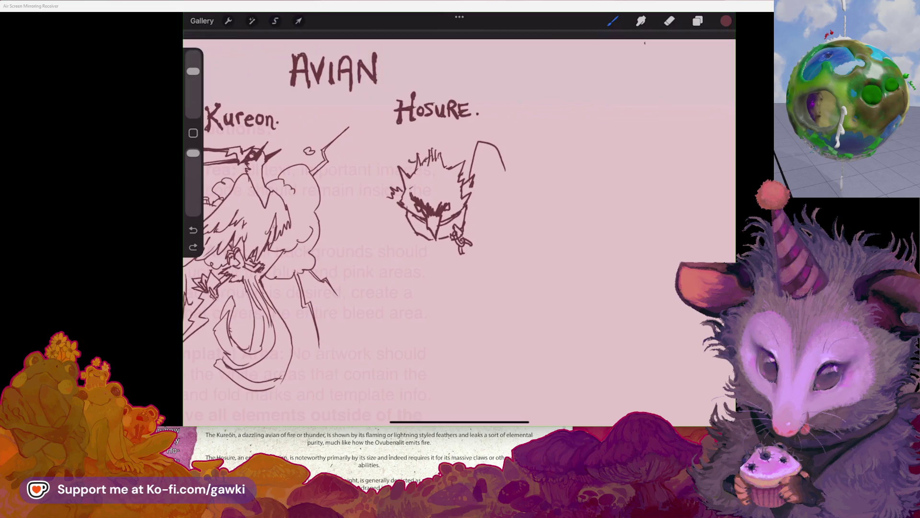
pyautogui.moveTo(398, 138)
pyautogui.mouseDown()
pyautogui.moveTo(416, 161)
pyautogui.moveTo(378, 165)
pyautogui.moveTo(371, 207)
pyautogui.mouseUp()
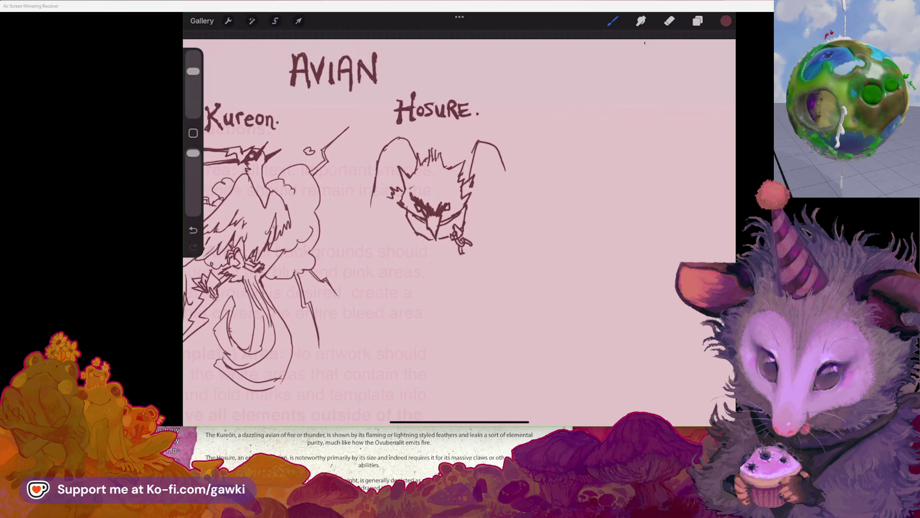
# Redraw Hosure's right wing stroke and left wing outline
pyautogui.click(669, 20)
pyautogui.click(612, 21)
pyautogui.moveTo(481, 151); pyautogui.dragTo(509, 206)
pyautogui.hotkey('ctrl', 'z')
pyautogui.scroll(-2, 336, 239)
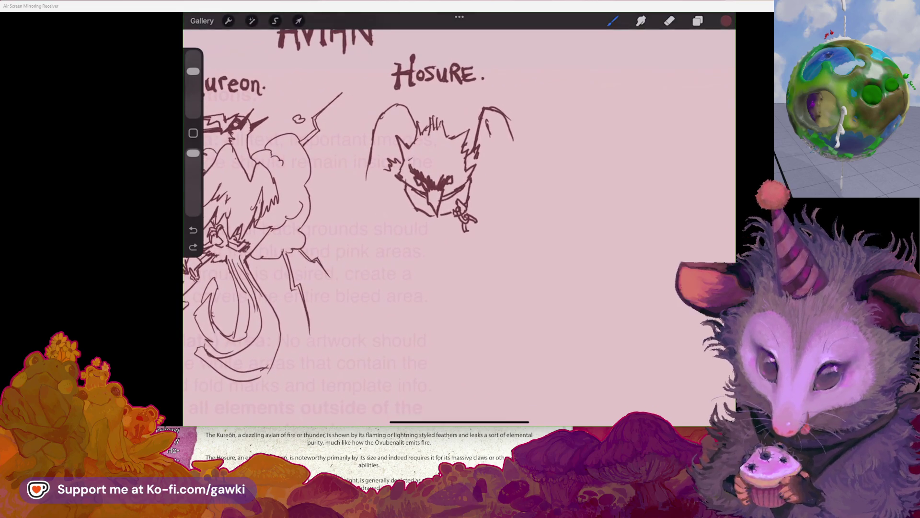
pyautogui.moveTo(383, 106)
pyautogui.mouseDown()
pyautogui.moveTo(372, 211)
pyautogui.moveTo(373, 196)
pyautogui.mouseUp()
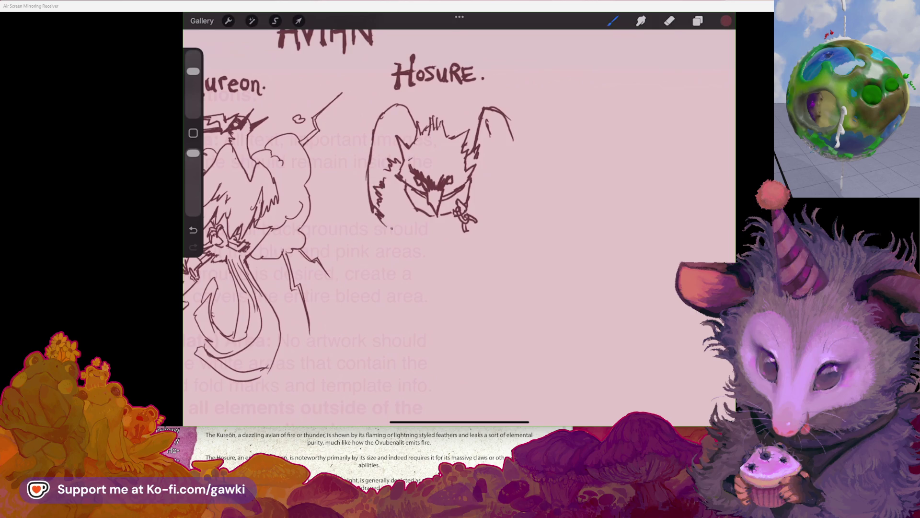
pyautogui.hotkey('ctrl', 'z')
# Sweep the body curve down from the left wing after several trial strokes
pyautogui.moveTo(371, 222); pyautogui.dragTo(396, 270)
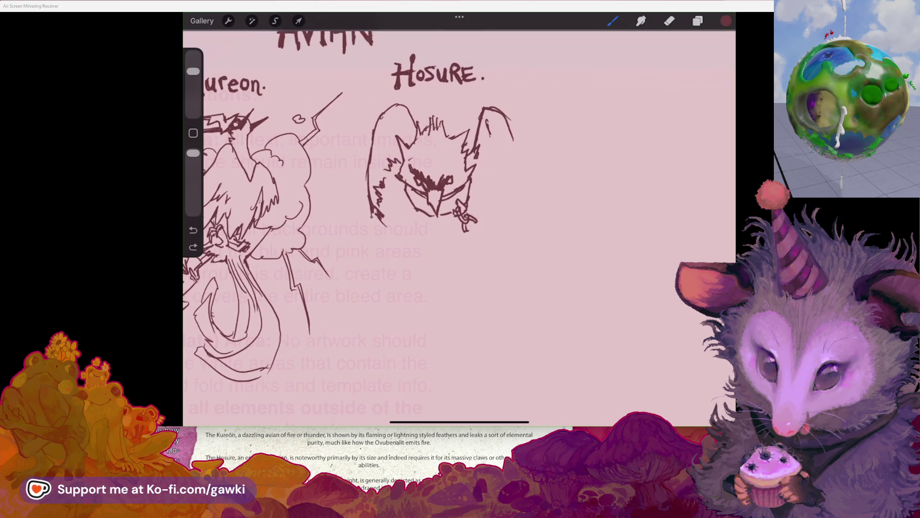
pyautogui.hotkey('ctrl', 'z')
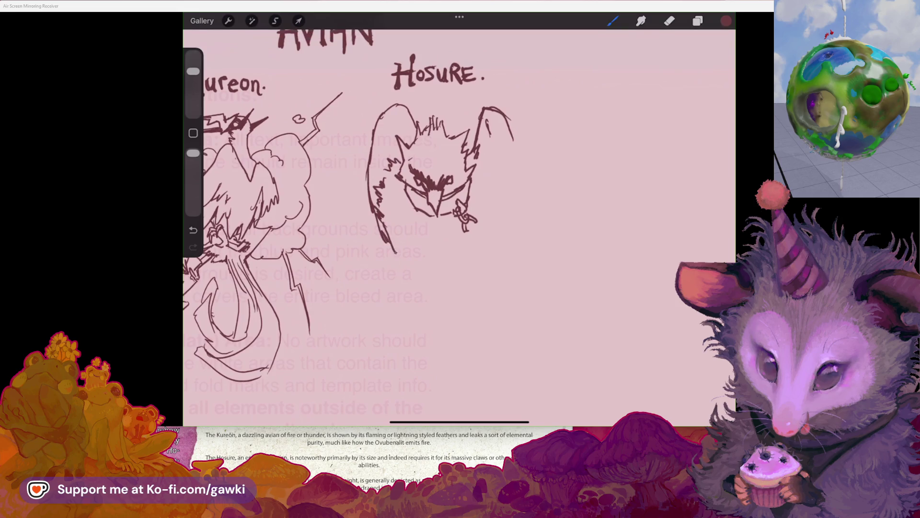
pyautogui.moveTo(399, 258); pyautogui.dragTo(421, 268)
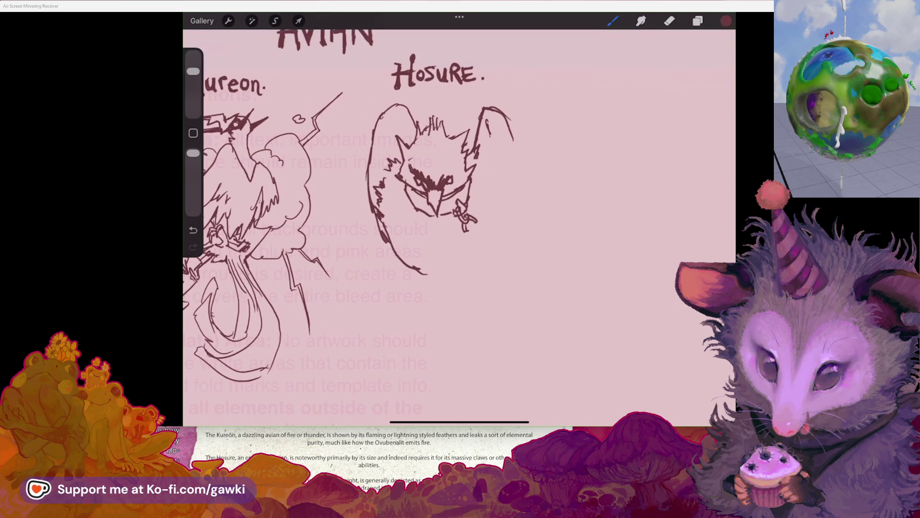
pyautogui.scroll(-1, 350, 216)
pyautogui.hotkey('ctrl', 'z')
pyautogui.moveTo(362, 230)
pyautogui.mouseDown()
pyautogui.moveTo(382, 266)
pyautogui.moveTo(428, 278)
pyautogui.moveTo(389, 298)
pyautogui.moveTo(428, 308)
pyautogui.moveTo(451, 281)
pyautogui.mouseUp()
# Sketch a small chain loop below Hosure's chin
pyautogui.scroll(-3, 459, 216)
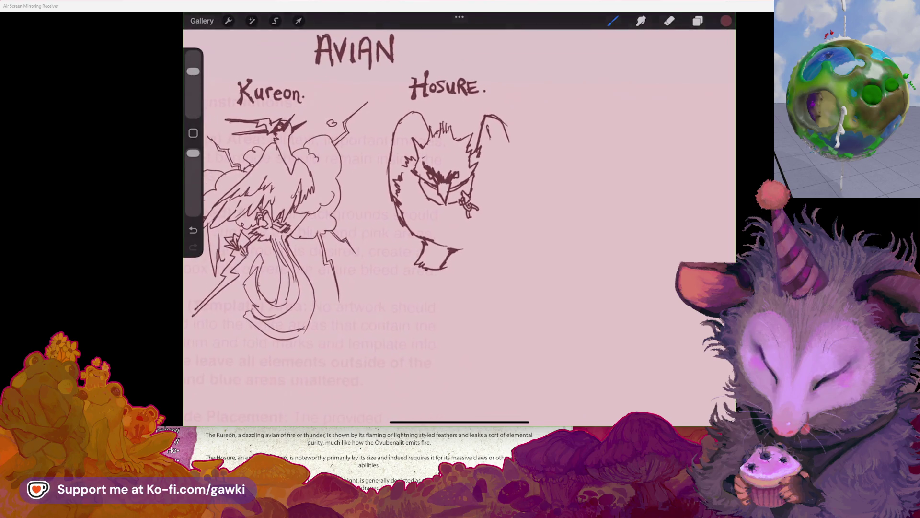
pyautogui.scroll(2, 459, 216)
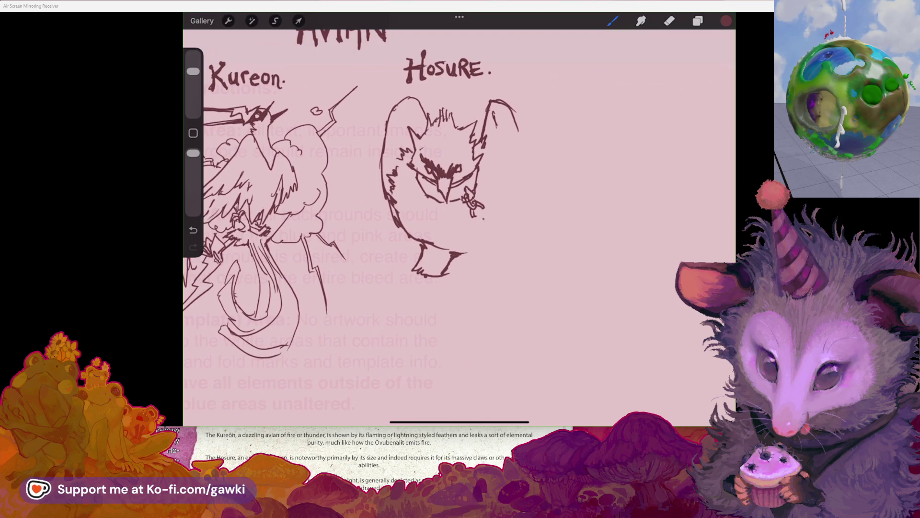
pyautogui.moveTo(483, 224); pyautogui.dragTo(480, 237)
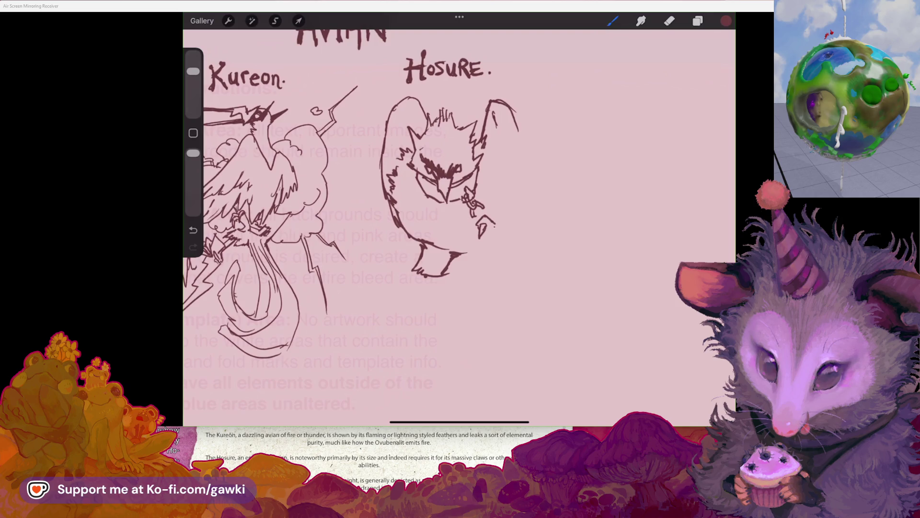
# Draw the clawed hand, chain links trailing right, and a loose broken link at the end
pyautogui.moveTo(499, 229)
pyautogui.mouseDown()
pyautogui.moveTo(502, 239)
pyautogui.moveTo(488, 250)
pyautogui.moveTo(504, 253)
pyautogui.moveTo(513, 271)
pyautogui.mouseUp()
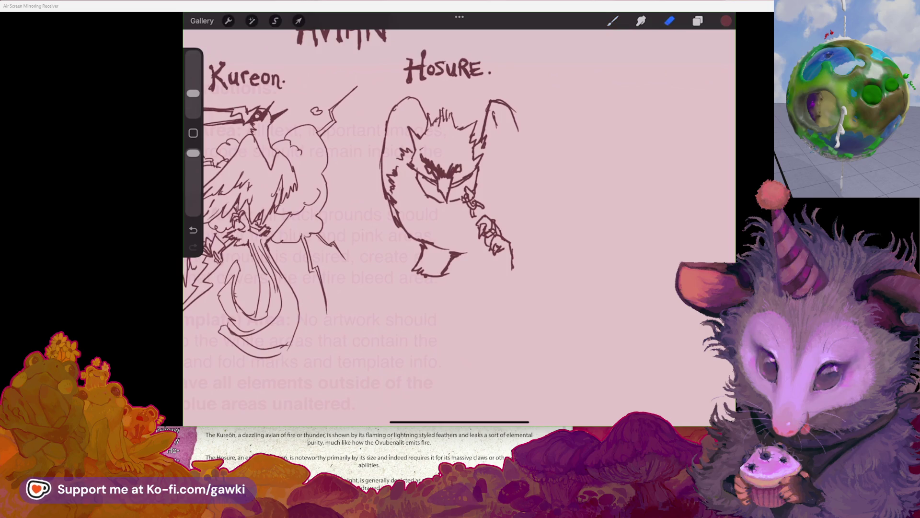
pyautogui.press('e')
pyautogui.press('b')
pyautogui.scroll(3, 445, 191)
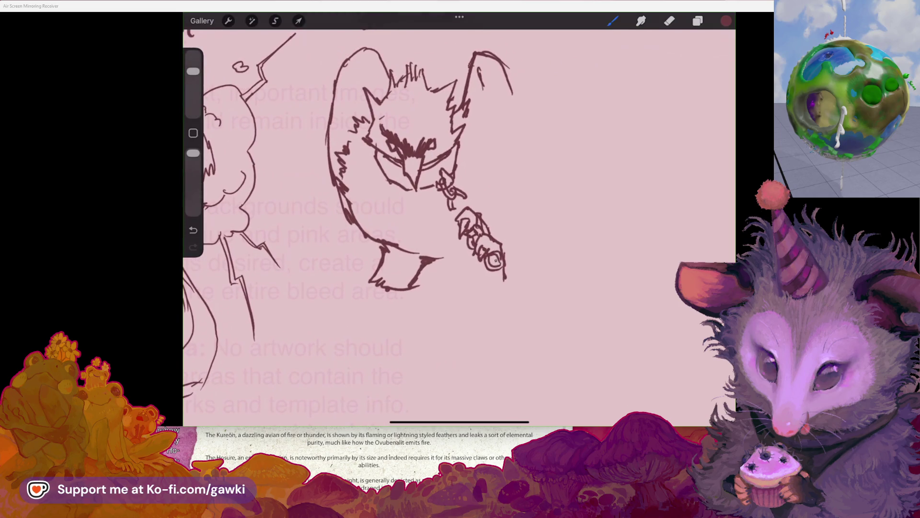
pyautogui.moveTo(504, 259); pyautogui.dragTo(518, 256)
pyautogui.moveTo(522, 250)
pyautogui.mouseDown()
pyautogui.moveTo(517, 262)
pyautogui.moveTo(539, 261)
pyautogui.mouseUp()
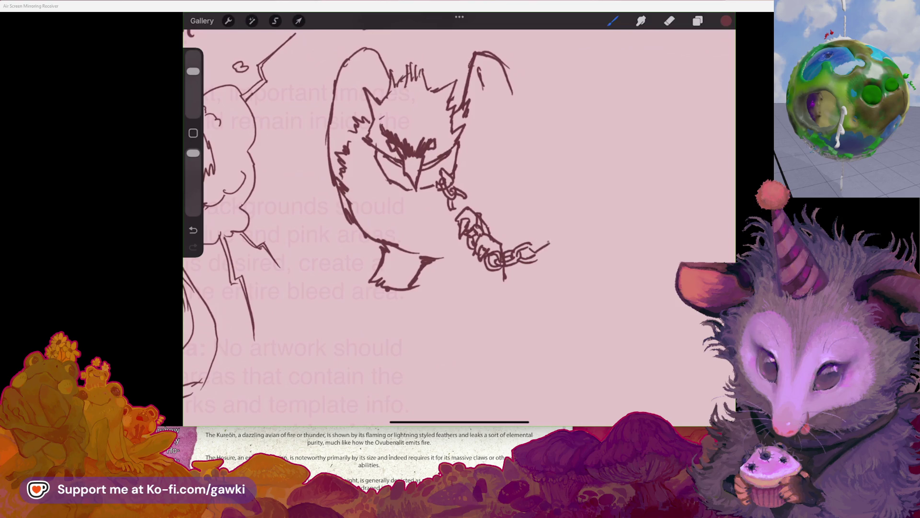
pyautogui.moveTo(537, 247)
pyautogui.mouseDown()
pyautogui.moveTo(544, 241)
pyautogui.moveTo(531, 230)
pyautogui.moveTo(535, 242)
pyautogui.mouseUp()
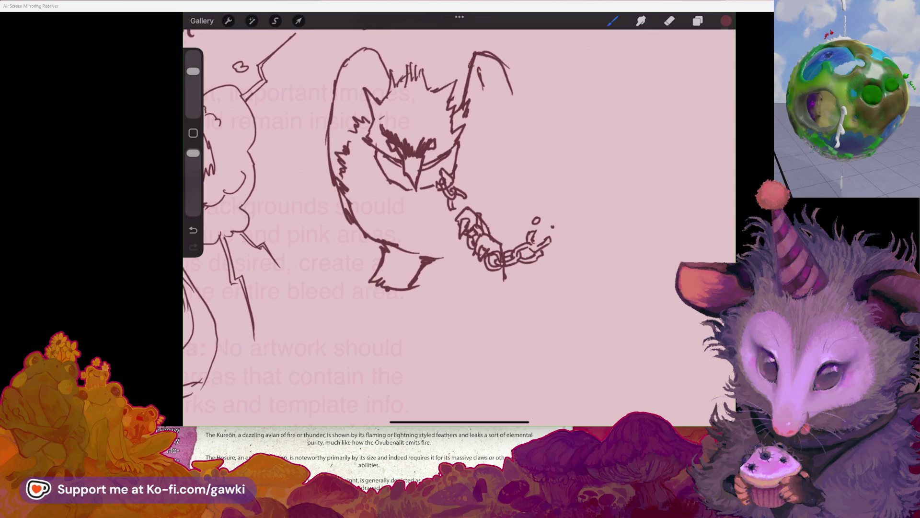
pyautogui.scroll(-2, 460, 215)
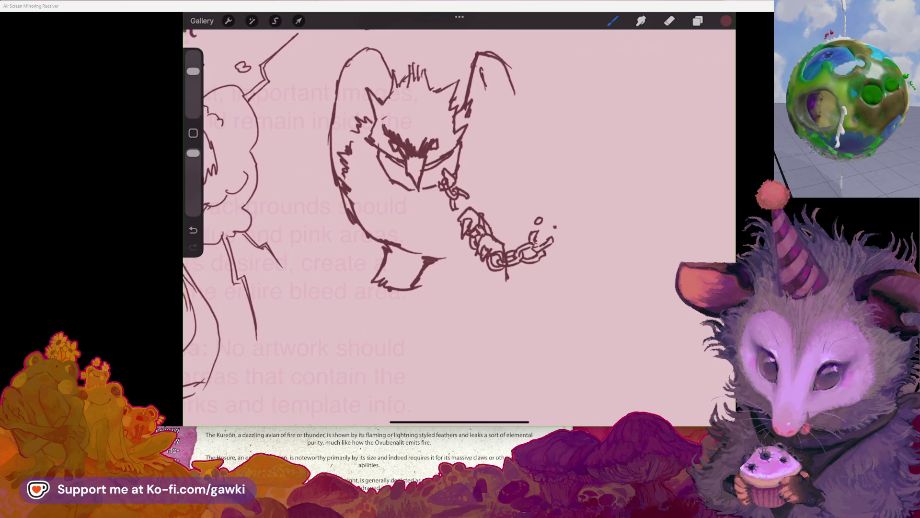
# Lasso Hosure's claw and transform it to reposition it
pyautogui.scroll(-2, 461, 215)
pyautogui.scroll(3, 460, 215)
pyautogui.click(275, 21)
pyautogui.moveTo(503, 226); pyautogui.dragTo(508, 240)
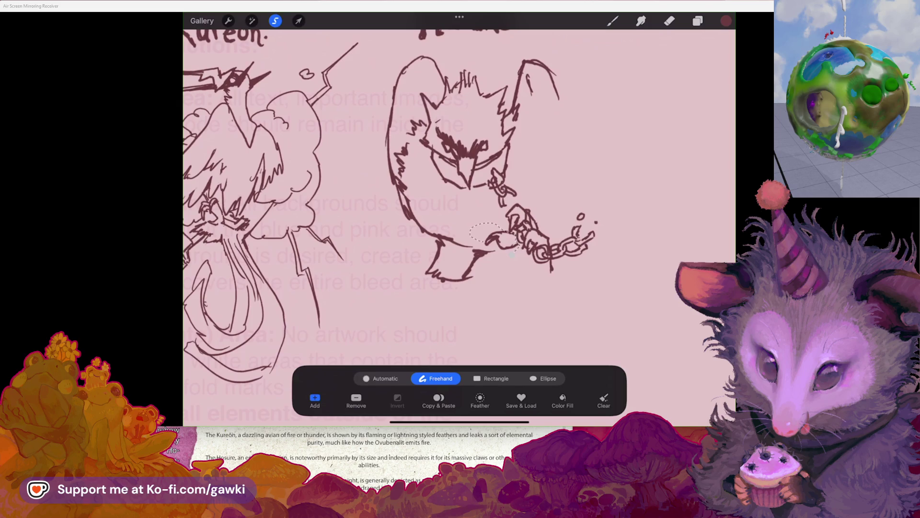
pyautogui.click(298, 21)
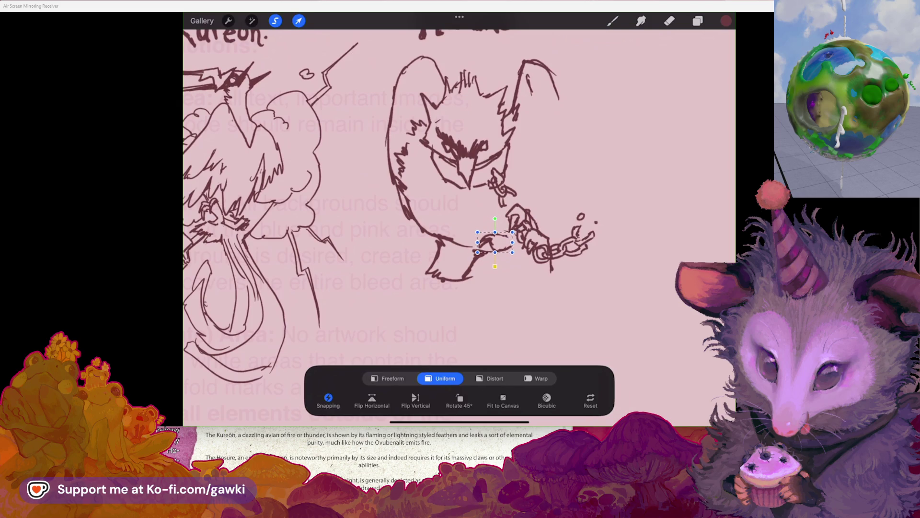
pyautogui.click(612, 21)
# Try erasing the outer curve of Hosure's right ear, then restore it
pyautogui.scroll(-3, 460, 215)
pyautogui.scroll(3, 383, 192)
pyautogui.click(670, 21)
pyautogui.scroll(1, 383, 191)
pyautogui.moveTo(531, 84); pyautogui.dragTo(537, 108)
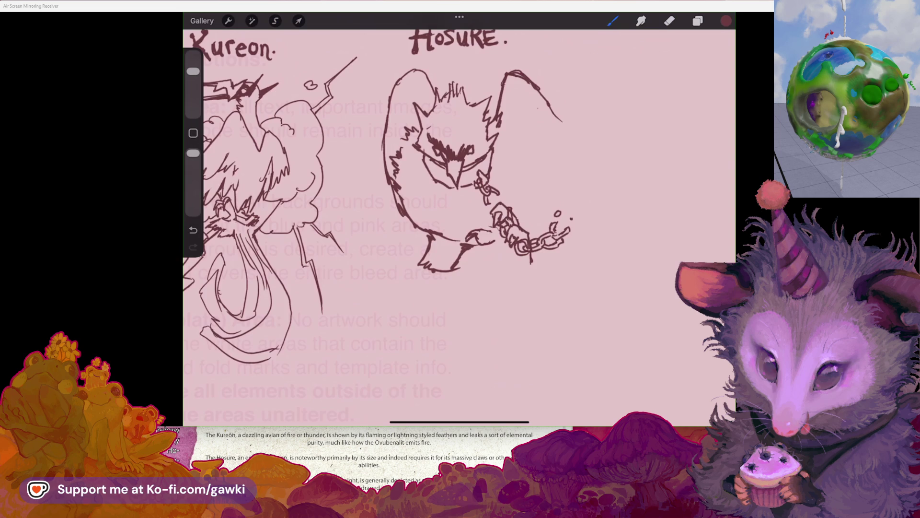
pyautogui.hotkey('ctrl', 'z')
pyautogui.scroll(-2, 459, 225)
pyautogui.scroll(-1, 384, 192)
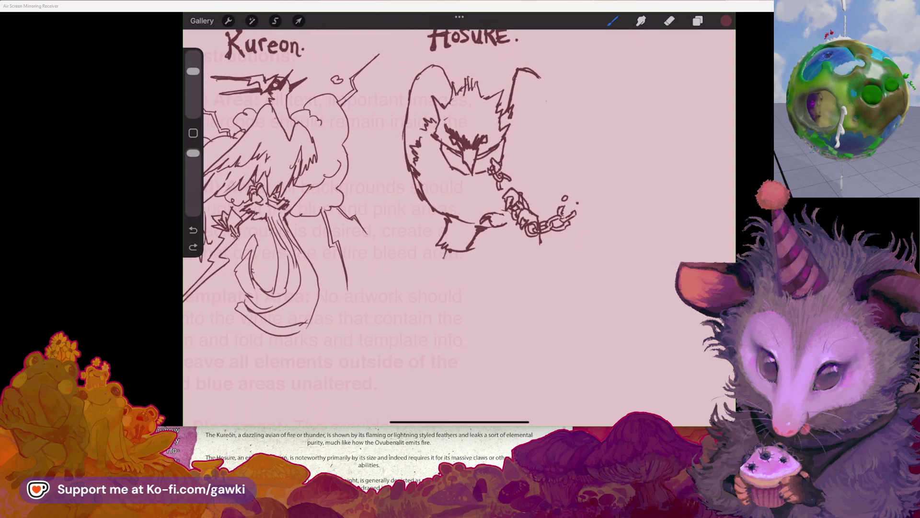
# Draw Hosure's leg extending down to the left, after discarding trial strokes
pyautogui.moveTo(453, 251); pyautogui.dragTo(450, 268)
pyautogui.hotkey('ctrl', 'z')
pyautogui.moveTo(453, 251); pyautogui.dragTo(428, 279)
pyautogui.hotkey('ctrl', 'z')
pyautogui.moveTo(446, 259); pyautogui.dragTo(428, 284)
pyautogui.scroll(-3, 459, 223)
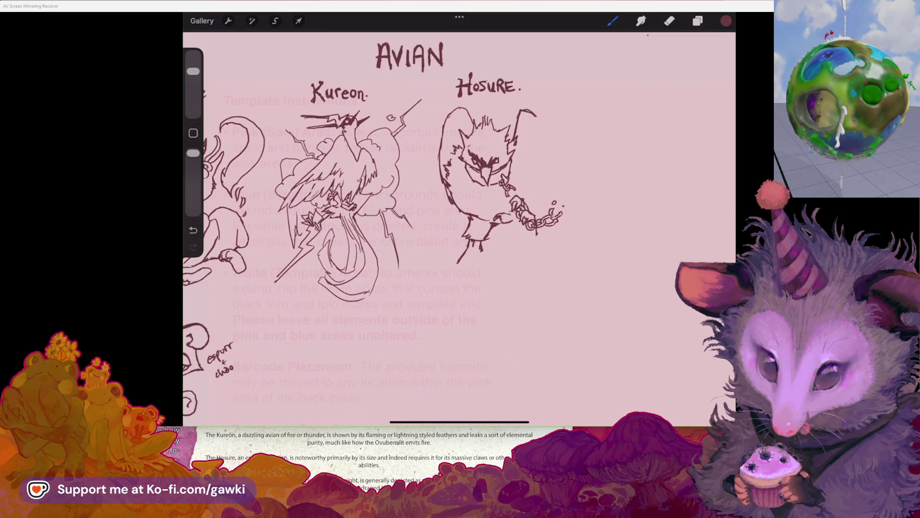
# Undo the last stroke and erase stray marks near Hosure's ear and beside the claw
pyautogui.scroll(2, 527, 191)
pyautogui.press('e')
pyautogui.hscroll(-2, 459, 223)
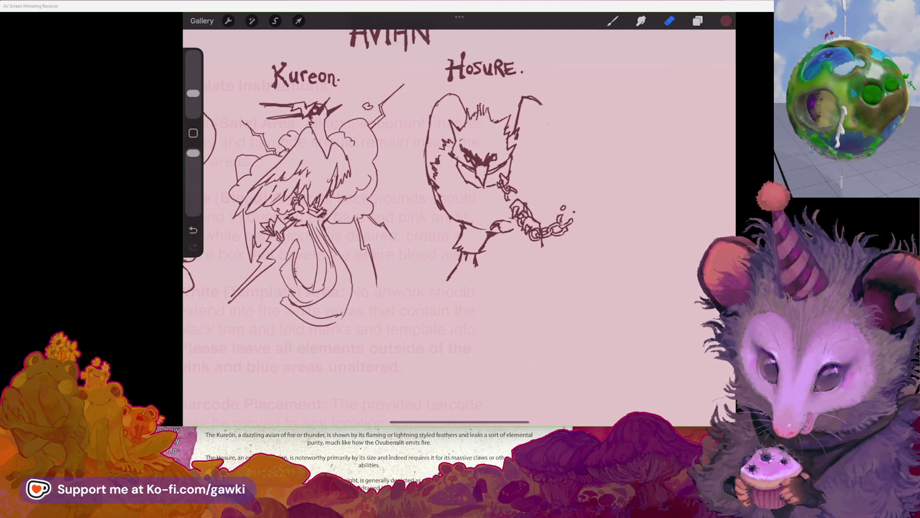
pyautogui.scroll(1, 459, 223)
pyautogui.hotkey('ctrl', 'z')
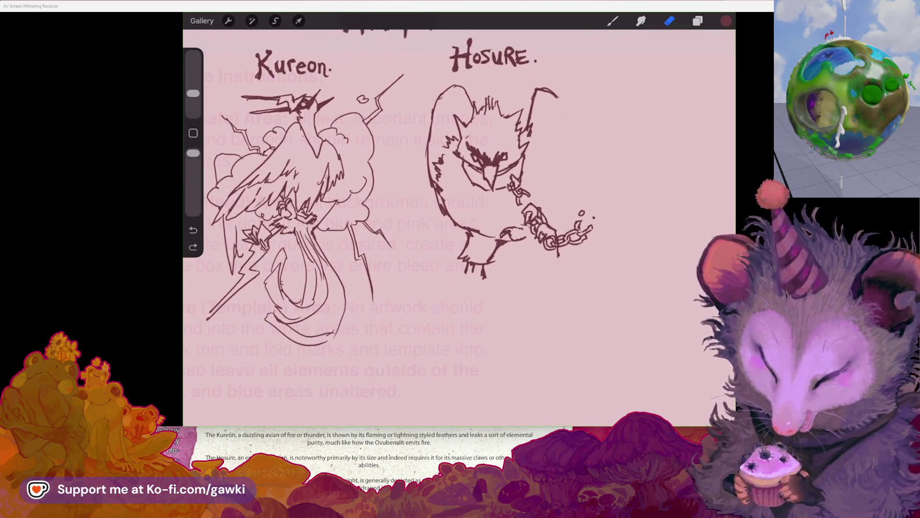
pyautogui.scroll(1, 459, 223)
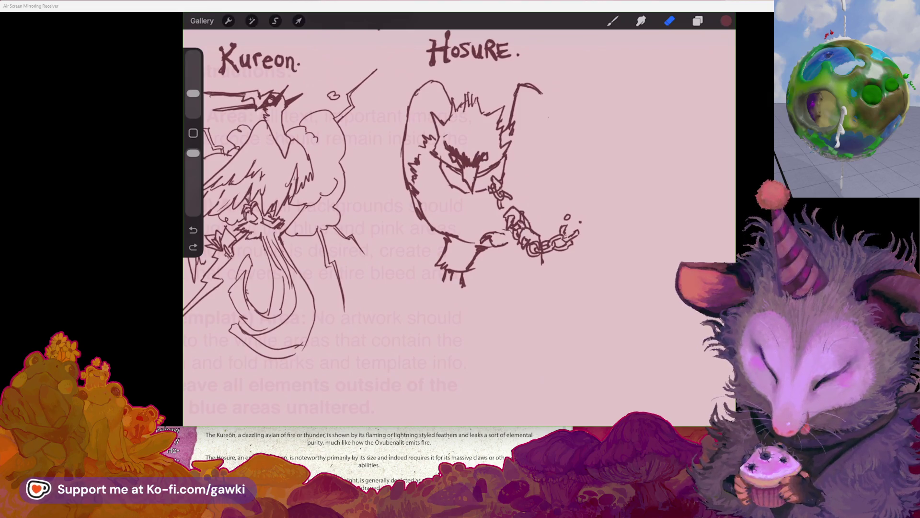
pyautogui.scroll(-1, 459, 223)
pyautogui.scroll(1, 459, 223)
pyautogui.click(613, 21)
pyautogui.click(612, 21)
pyautogui.moveTo(509, 124); pyautogui.dragTo(514, 144)
pyautogui.moveTo(523, 89)
pyautogui.mouseDown()
pyautogui.moveTo(554, 103)
pyautogui.moveTo(499, 130)
pyautogui.mouseUp()
# Undo the last ear stroke and erase the arc above Hosure's head
pyautogui.click(613, 21)
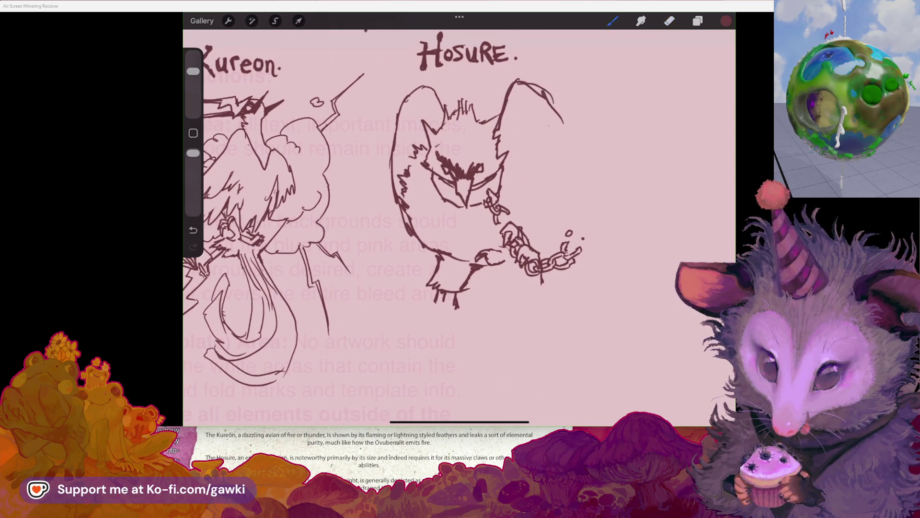
pyautogui.hotkey('ctrl', 'z')
pyautogui.moveTo(513, 82)
pyautogui.mouseDown()
pyautogui.moveTo(553, 99)
pyautogui.moveTo(568, 118)
pyautogui.mouseUp()
pyautogui.click(613, 21)
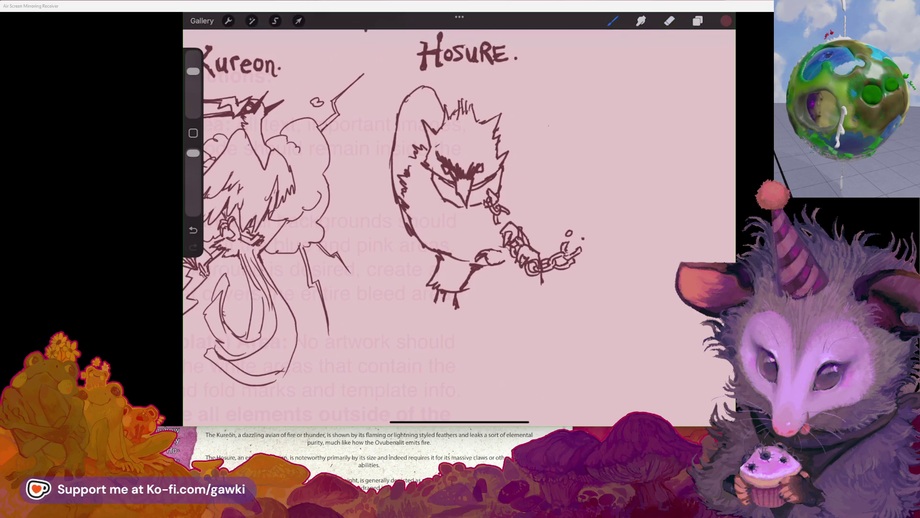
pyautogui.moveTo(460, 192)
pyautogui.mouseDown()
pyautogui.moveTo(410, 197)
pyautogui.moveTo(460, 163)
pyautogui.mouseUp()
pyautogui.moveTo(460, 215); pyautogui.dragTo(450, 168)
# Add short strokes on the claw, a curve beneath it, and a mark by the chain's end
pyautogui.moveTo(497, 185)
pyautogui.mouseDown()
pyautogui.moveTo(540, 242)
pyautogui.moveTo(511, 237)
pyautogui.mouseUp()
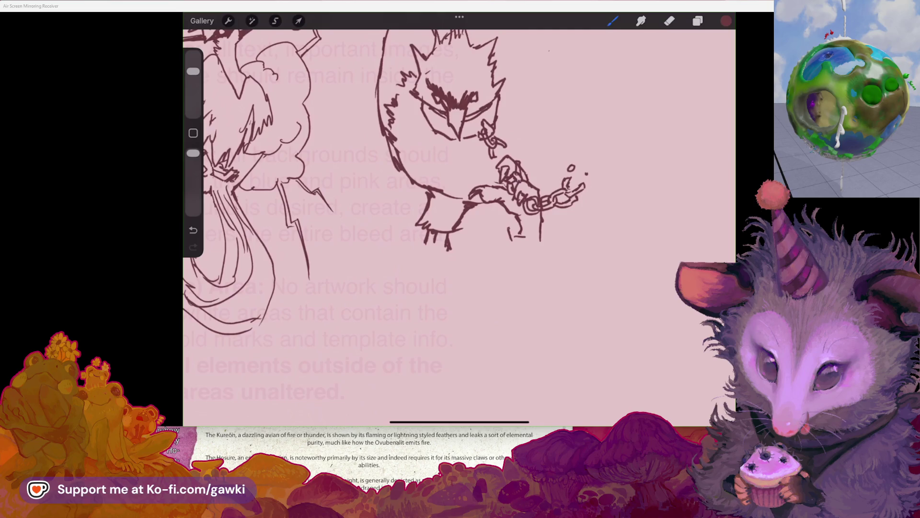
pyautogui.moveTo(507, 241)
pyautogui.mouseDown()
pyautogui.moveTo(512, 252)
pyautogui.moveTo(528, 248)
pyautogui.mouseUp()
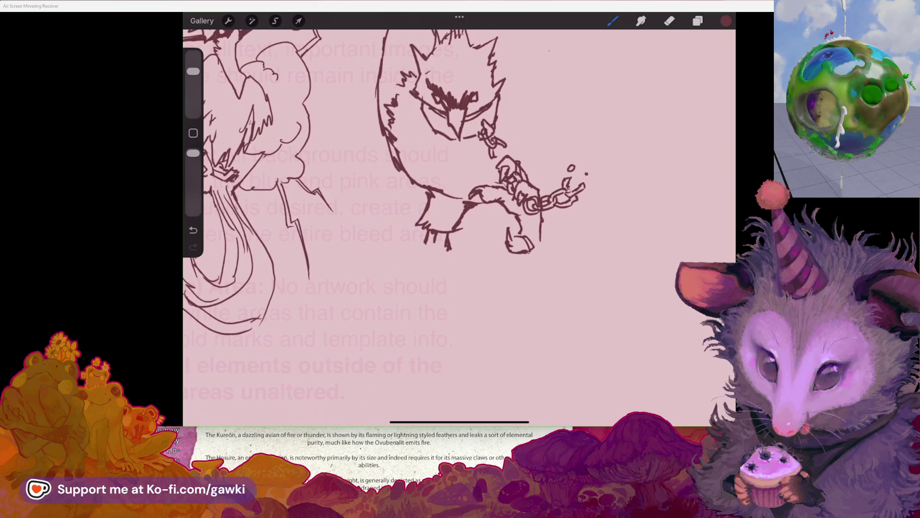
pyautogui.scroll(2, 459, 216)
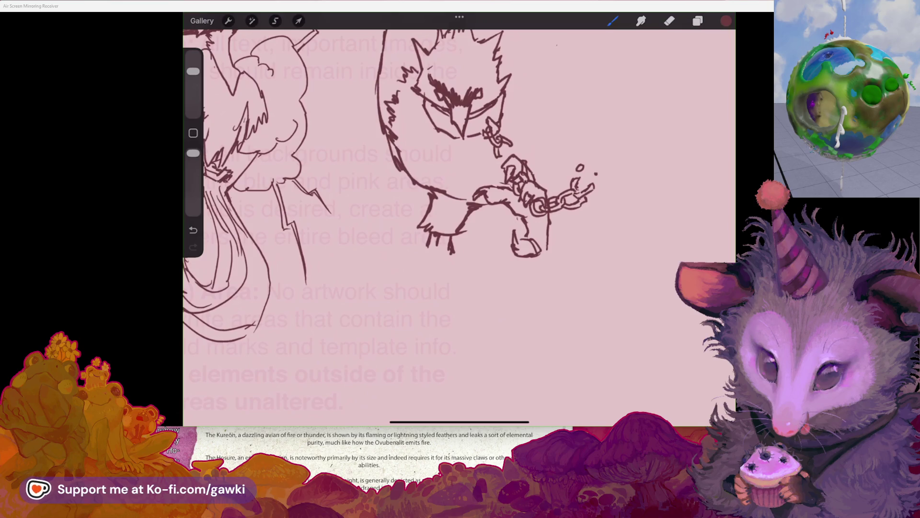
pyautogui.scroll(1, 459, 215)
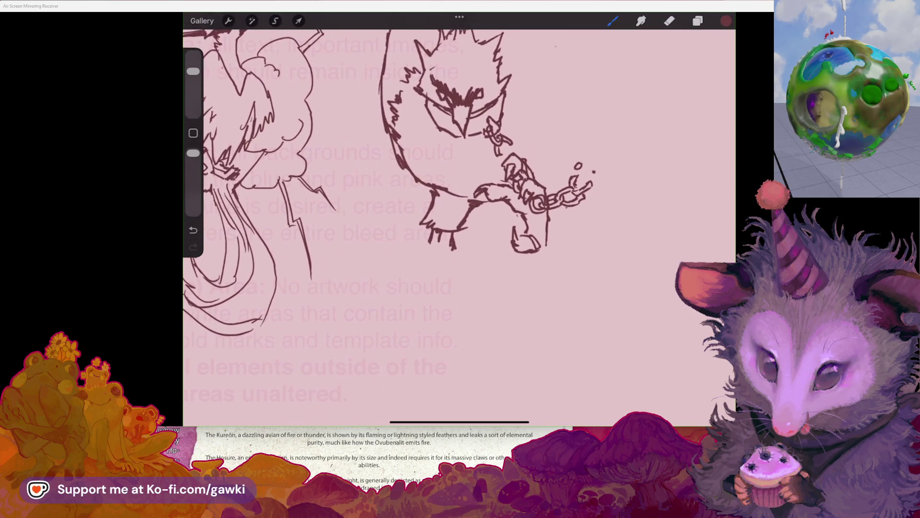
pyautogui.moveTo(570, 216)
pyautogui.mouseDown()
pyautogui.moveTo(544, 253)
pyautogui.moveTo(549, 232)
pyautogui.mouseUp()
# Darken the chained creature's leg and foot lines
pyautogui.scroll(-3, 459, 216)
pyautogui.press('e')
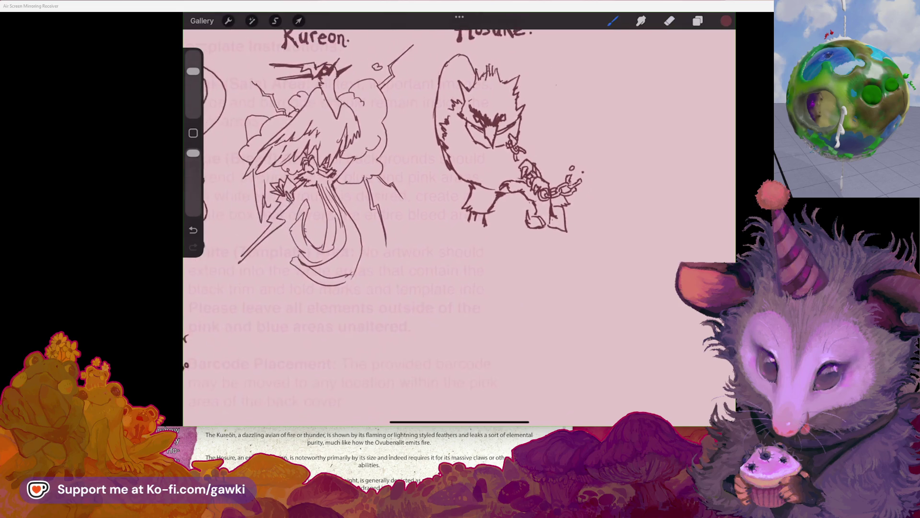
pyautogui.scroll(3, 459, 215)
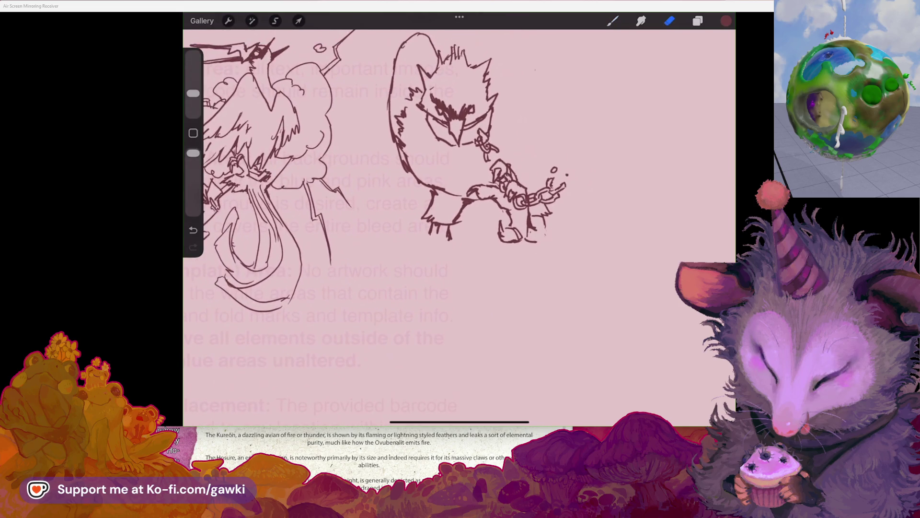
pyautogui.press('b')
pyautogui.moveTo(545, 242); pyautogui.dragTo(543, 246)
pyautogui.scroll(-2, 459, 216)
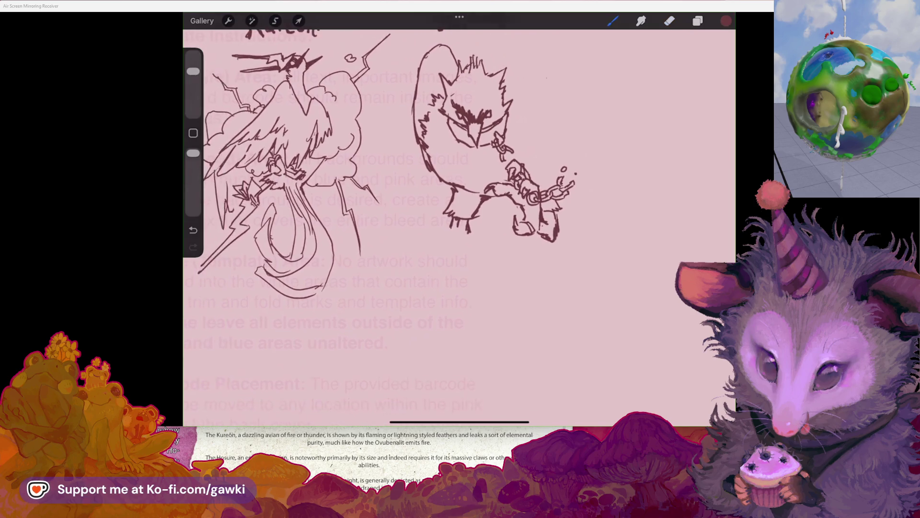
pyautogui.scroll(2, 459, 216)
pyautogui.scroll(1, 459, 215)
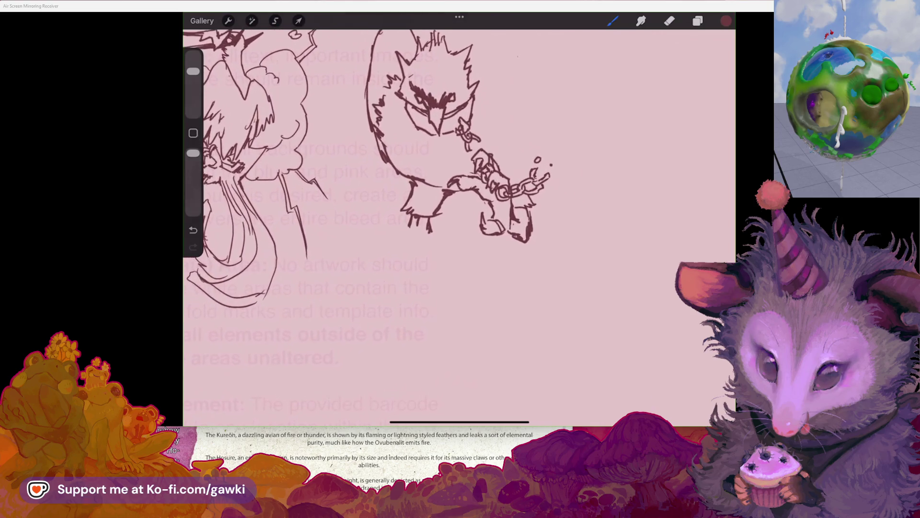
pyautogui.hscroll(-1, 459, 216)
# Erase the lower arm and claw strokes, then extend the arm line
pyautogui.press('e')
pyautogui.moveTo(444, 185)
pyautogui.mouseDown()
pyautogui.moveTo(452, 189)
pyautogui.moveTo(410, 228)
pyautogui.mouseUp()
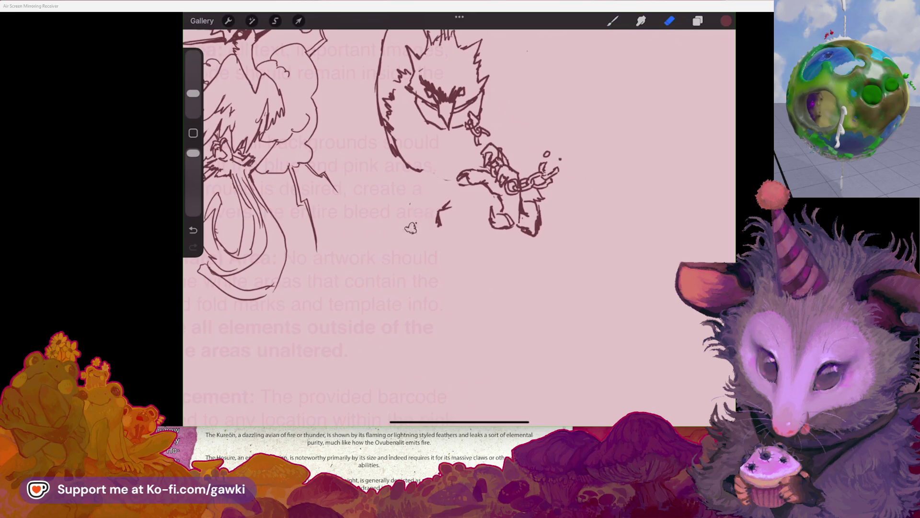
pyautogui.press('b')
pyautogui.moveTo(412, 170)
pyautogui.mouseDown()
pyautogui.moveTo(437, 179)
pyautogui.moveTo(460, 214)
pyautogui.moveTo(480, 205)
pyautogui.moveTo(448, 180)
pyautogui.mouseUp()
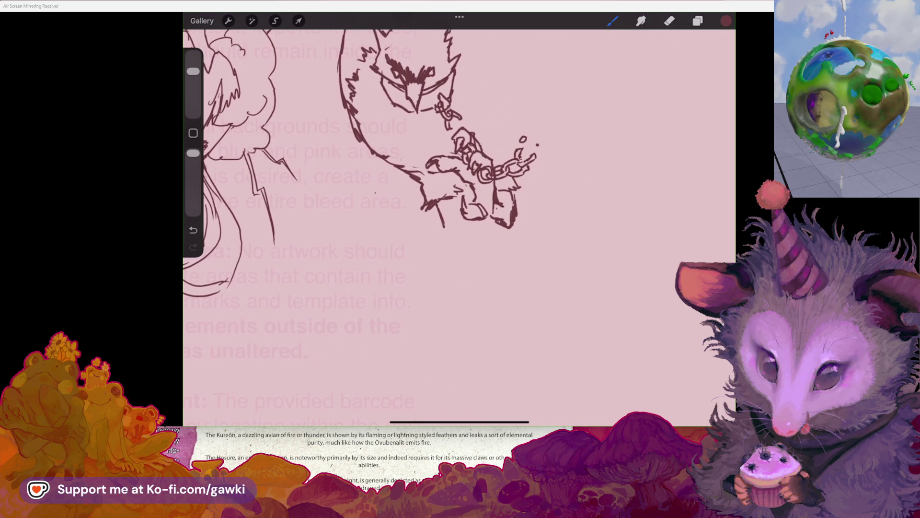
pyautogui.moveTo(442, 229); pyautogui.dragTo(434, 256)
pyautogui.hotkey('ctrl', 'z')
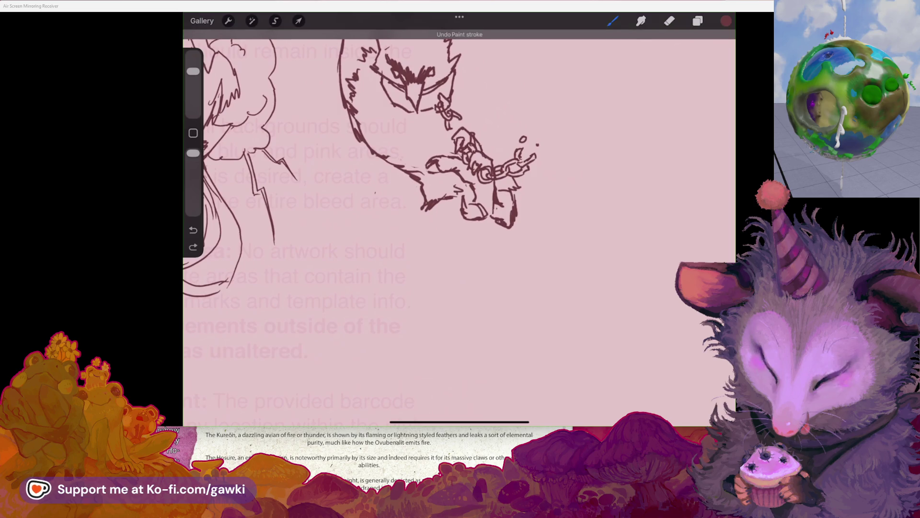
# Draw a long leg down from the claw, ending in a foot with a curved toe
pyautogui.moveTo(441, 212); pyautogui.dragTo(425, 270)
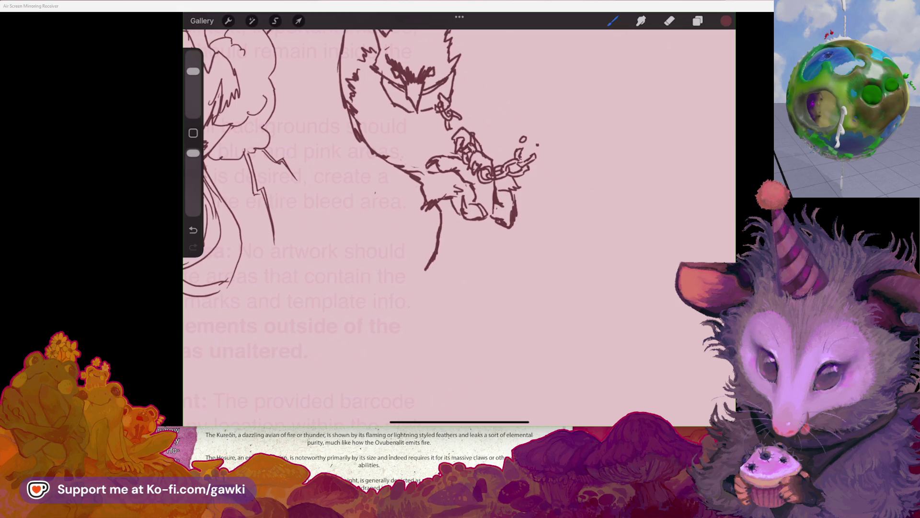
pyautogui.moveTo(455, 221)
pyautogui.mouseDown()
pyautogui.moveTo(457, 264)
pyautogui.moveTo(401, 278)
pyautogui.mouseUp()
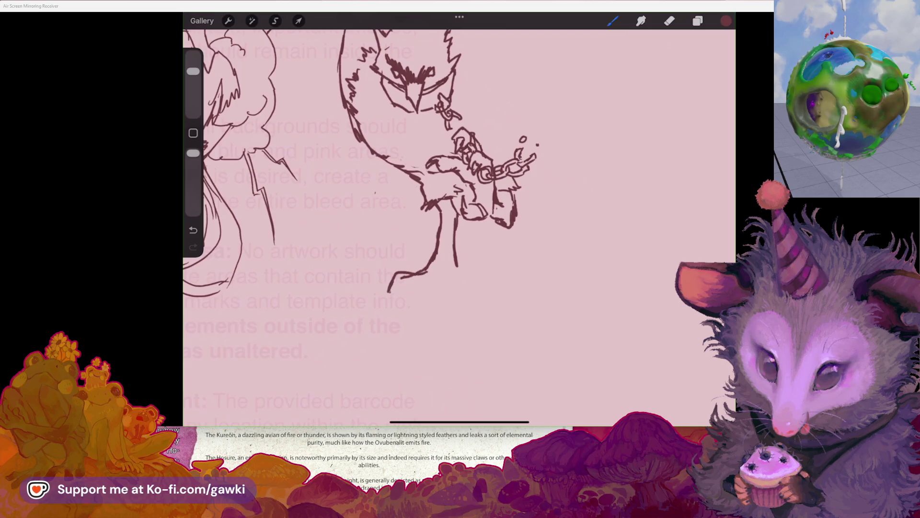
pyautogui.moveTo(407, 289)
pyautogui.mouseDown()
pyautogui.moveTo(455, 277)
pyautogui.moveTo(466, 260)
pyautogui.moveTo(478, 271)
pyautogui.mouseUp()
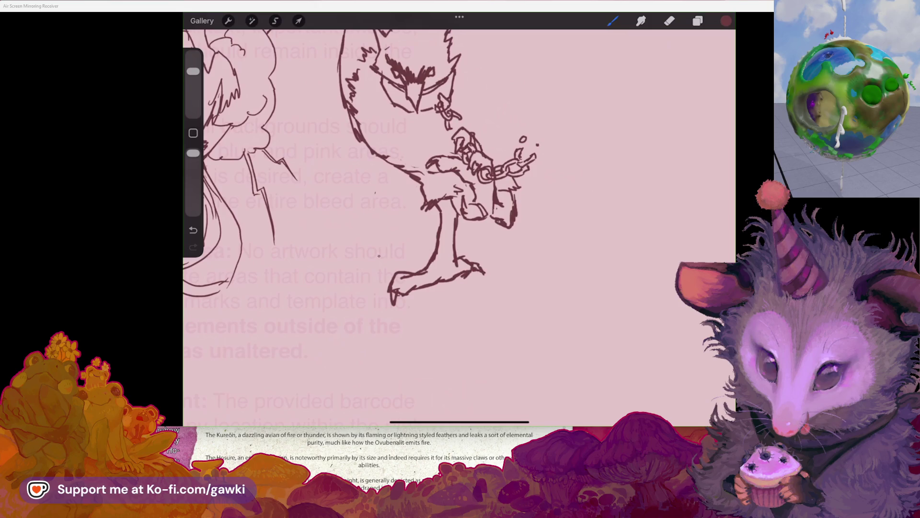
pyautogui.moveTo(379, 275); pyautogui.dragTo(371, 298)
pyautogui.scroll(-3, 459, 216)
pyautogui.scroll(3, 459, 216)
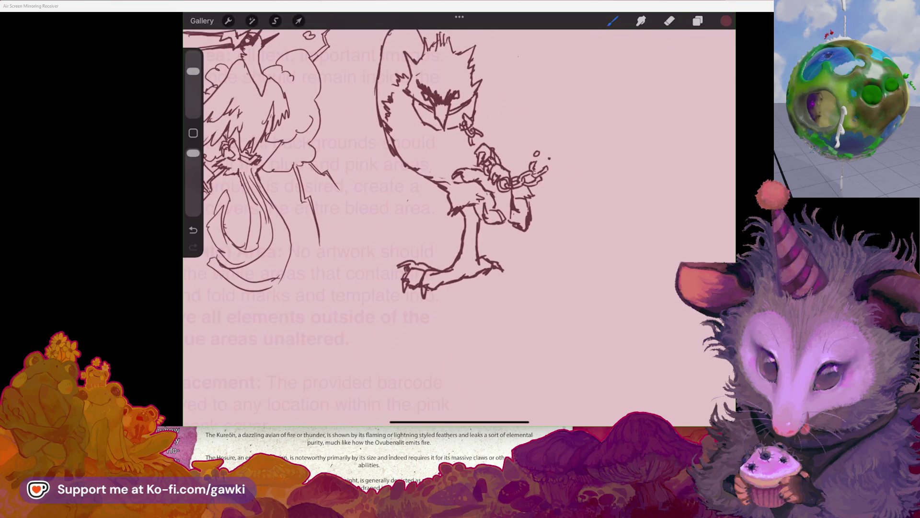
pyautogui.scroll(2, 459, 221)
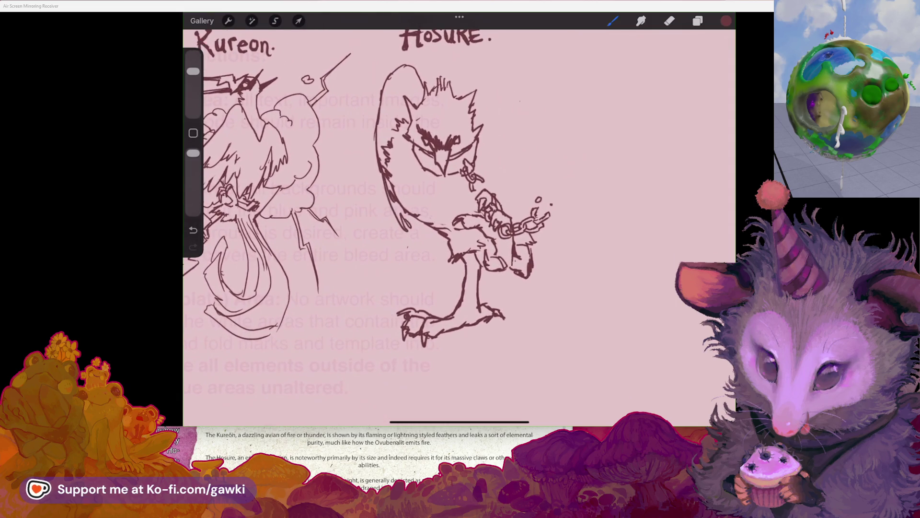
pyautogui.scroll(-2, 459, 221)
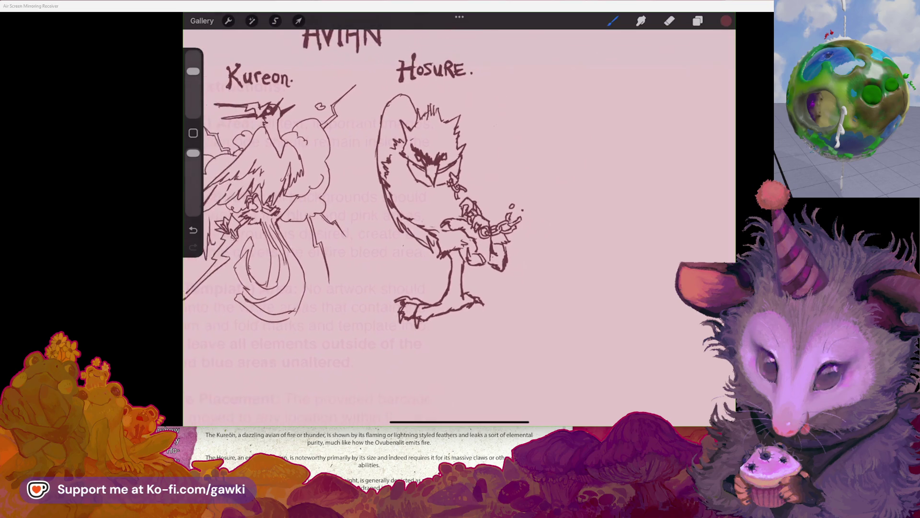
pyautogui.hotkey('ctrl', 'z')
# Draw the wing's arching top edge right of Hosure's head and its long lower edge sweeping down
pyautogui.moveTo(453, 163)
pyautogui.mouseDown()
pyautogui.moveTo(497, 98)
pyautogui.moveTo(529, 127)
pyautogui.mouseUp()
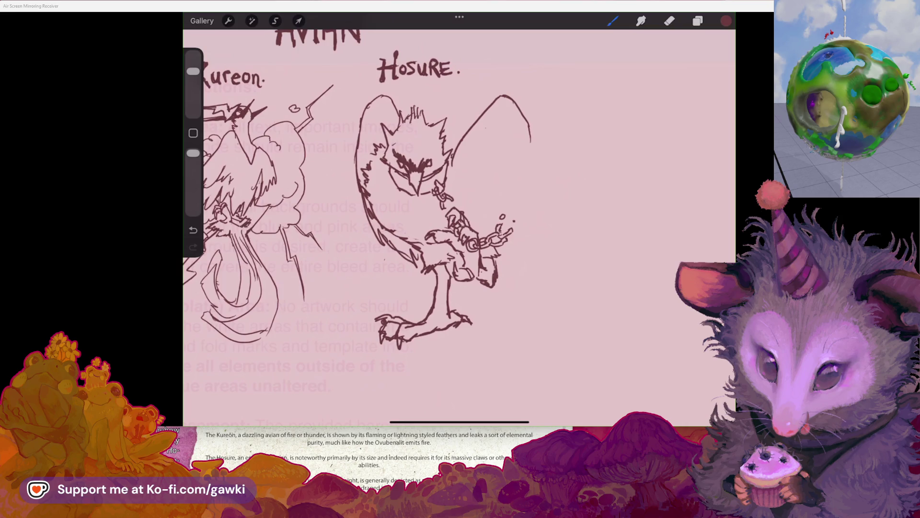
pyautogui.scroll(2, 459, 221)
pyautogui.hotkey('ctrl', 'z')
pyautogui.hotkey('ctrl', 'z')
pyautogui.moveTo(455, 204); pyautogui.dragTo(501, 222)
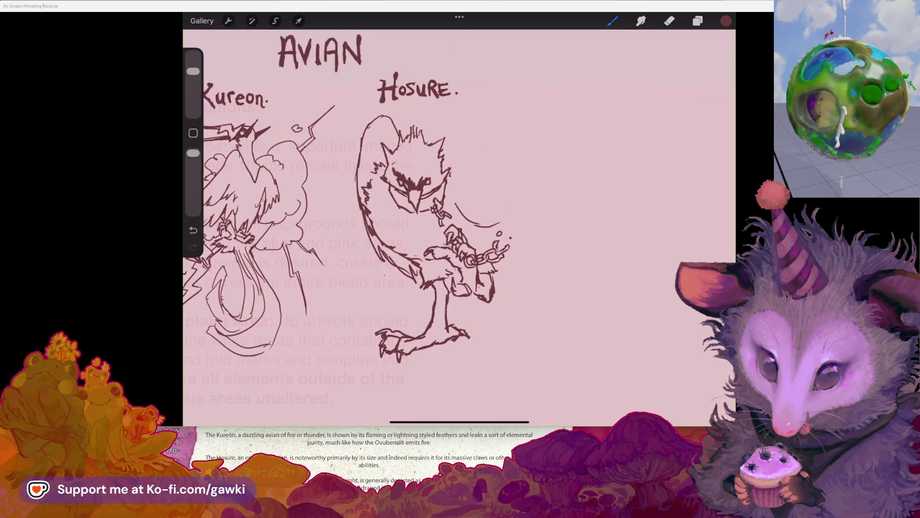
pyautogui.moveTo(483, 150); pyautogui.dragTo(518, 148)
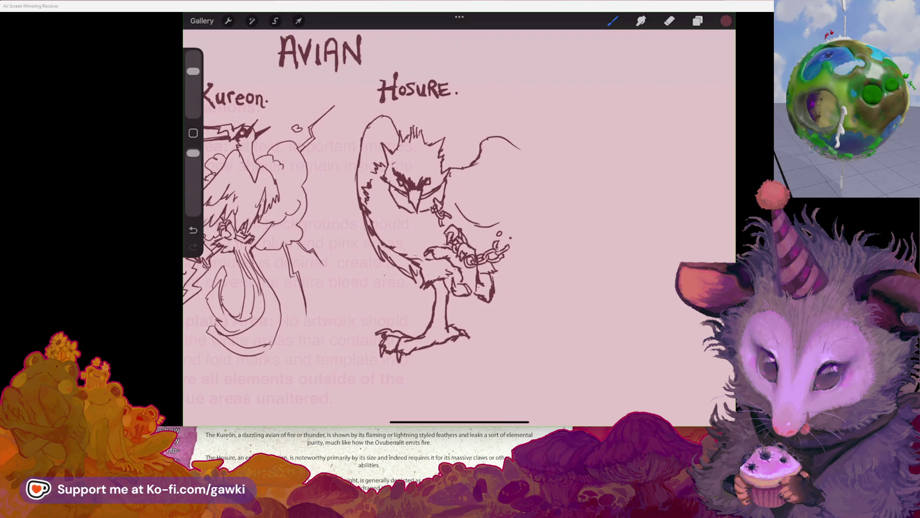
pyautogui.scroll(3, 359, 225)
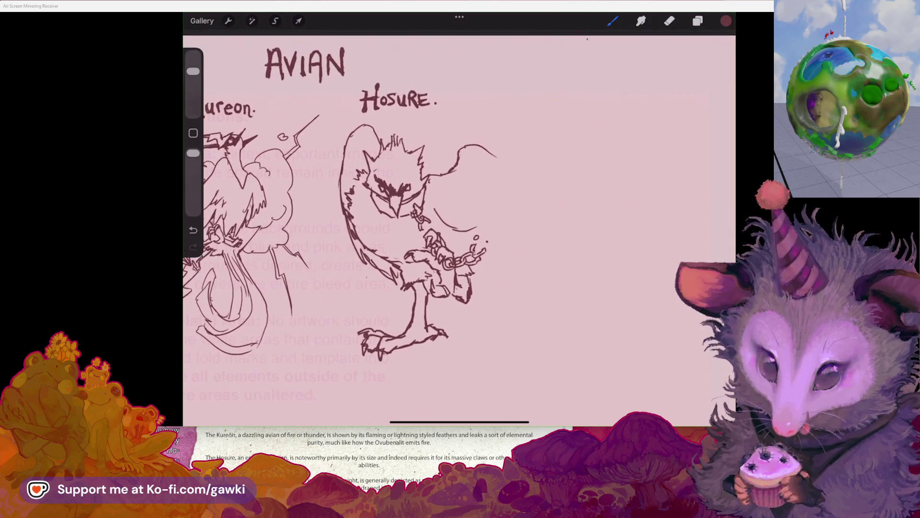
pyautogui.moveTo(466, 218); pyautogui.dragTo(516, 260)
pyautogui.scroll(-3, 364, 215)
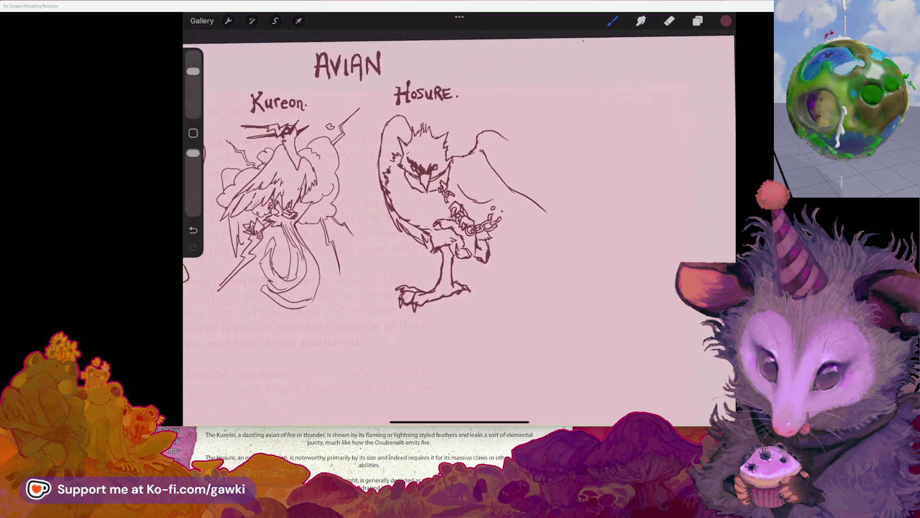
pyautogui.click(275, 21)
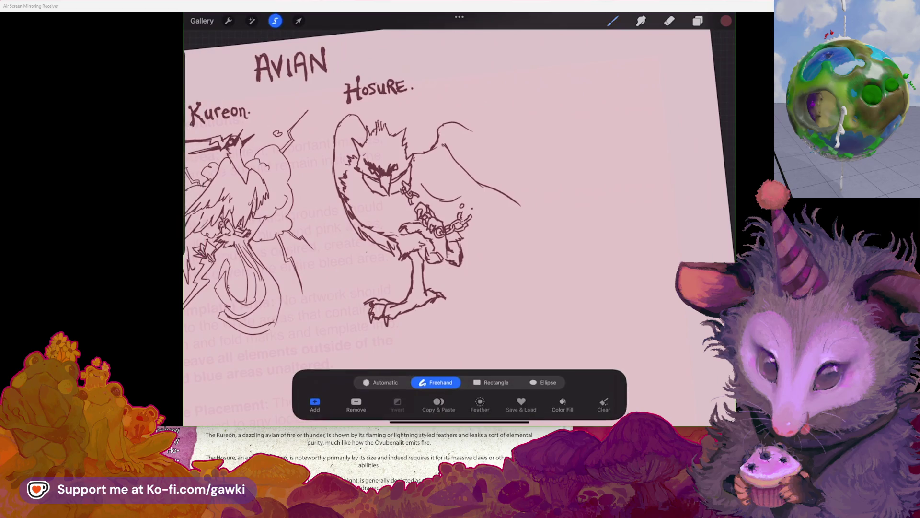
# Freehand-select Hosure's head and rotate it slightly, shifting it left
pyautogui.scroll(3, 365, 216)
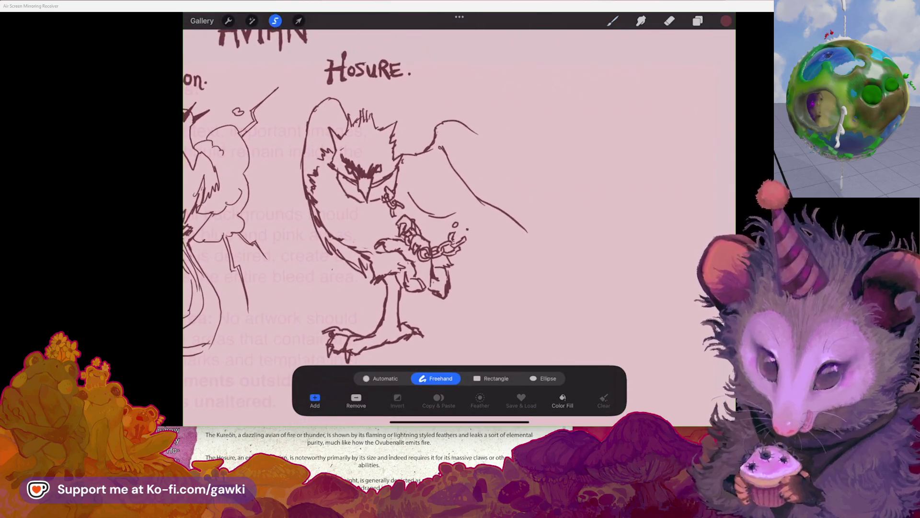
pyautogui.moveTo(388, 90)
pyautogui.mouseDown()
pyautogui.moveTo(405, 96)
pyautogui.moveTo(342, 121)
pyautogui.moveTo(344, 139)
pyautogui.mouseUp()
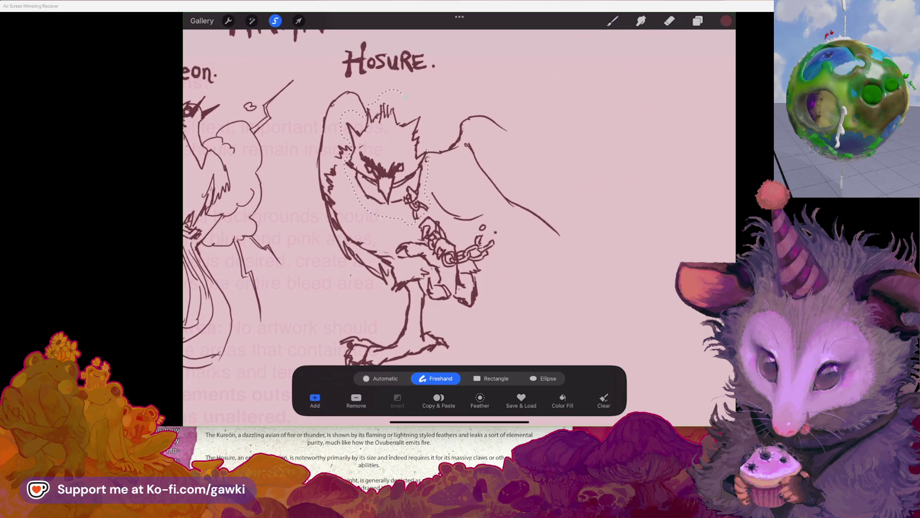
pyautogui.click(298, 21)
pyautogui.moveTo(386, 88)
pyautogui.mouseDown()
pyautogui.moveTo(375, 89)
pyautogui.moveTo(370, 111)
pyautogui.moveTo(383, 143)
pyautogui.moveTo(412, 166)
pyautogui.mouseUp()
pyautogui.click(669, 20)
# Redraw the top of the head and add crest feathers on the head and back
pyautogui.click(612, 20)
pyautogui.moveTo(362, 127); pyautogui.dragTo(350, 154)
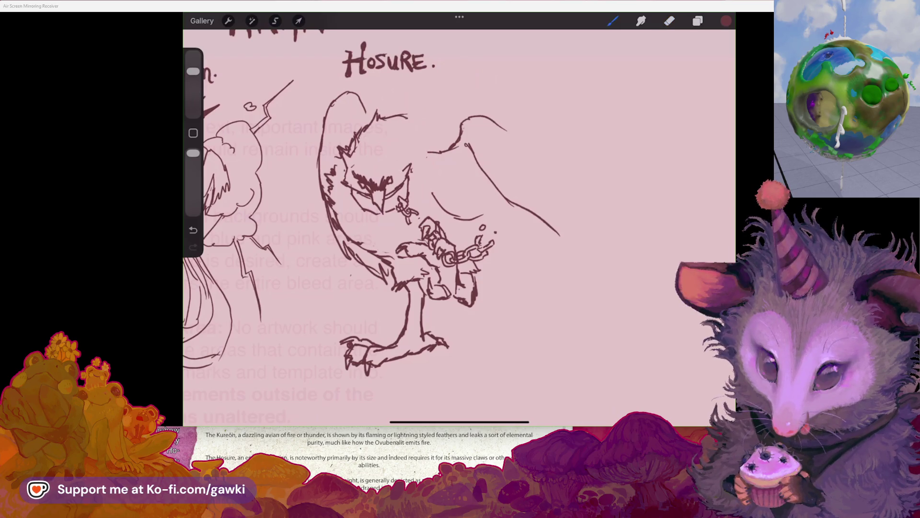
pyautogui.moveTo(423, 137); pyautogui.dragTo(433, 152)
pyautogui.moveTo(383, 99); pyautogui.dragTo(383, 142)
pyautogui.moveTo(407, 122); pyautogui.dragTo(400, 136)
pyautogui.moveTo(403, 130); pyautogui.dragTo(396, 142)
pyautogui.moveTo(427, 114); pyautogui.dragTo(399, 150)
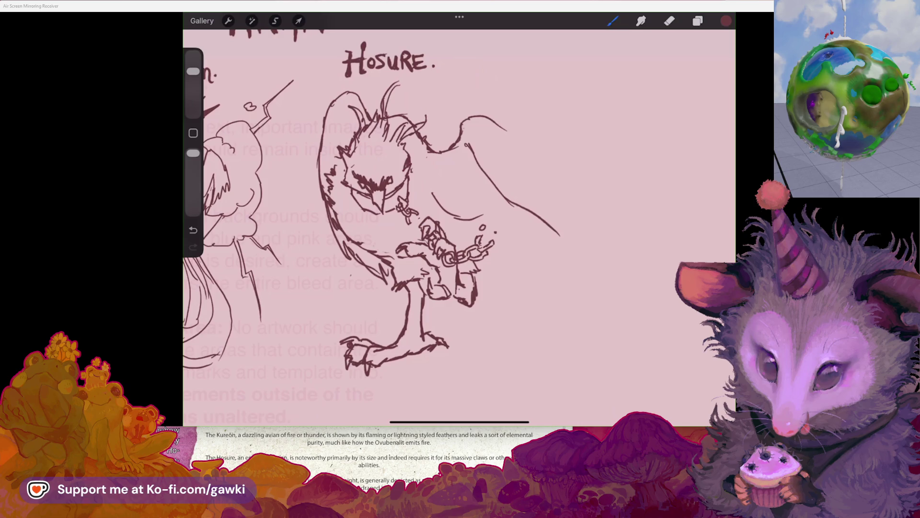
# Freehand-select Hosure's face from the brow down to the beak
pyautogui.scroll(-5, 384, 201)
pyautogui.scroll(5, 384, 202)
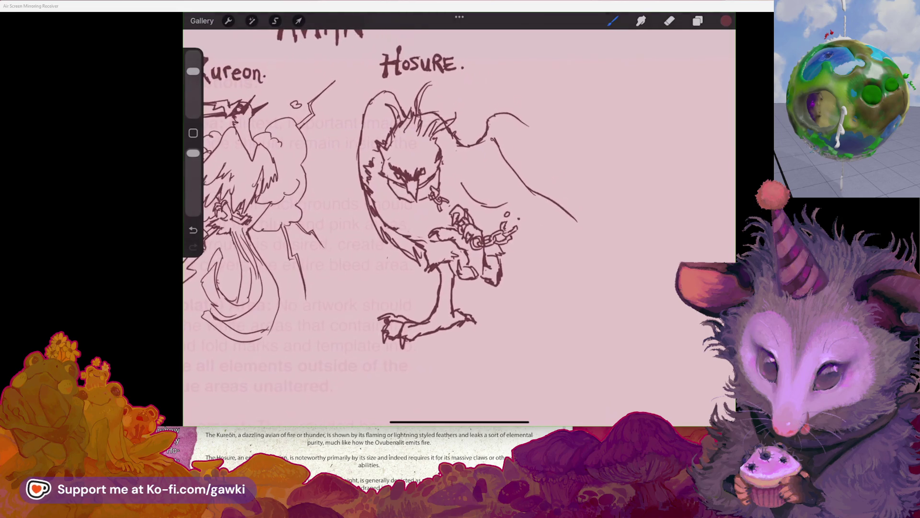
pyautogui.hscroll(3, 383, 202)
pyautogui.press('s')
pyautogui.moveTo(307, 138); pyautogui.dragTo(338, 134)
pyautogui.hotkey('ctrl', 'z')
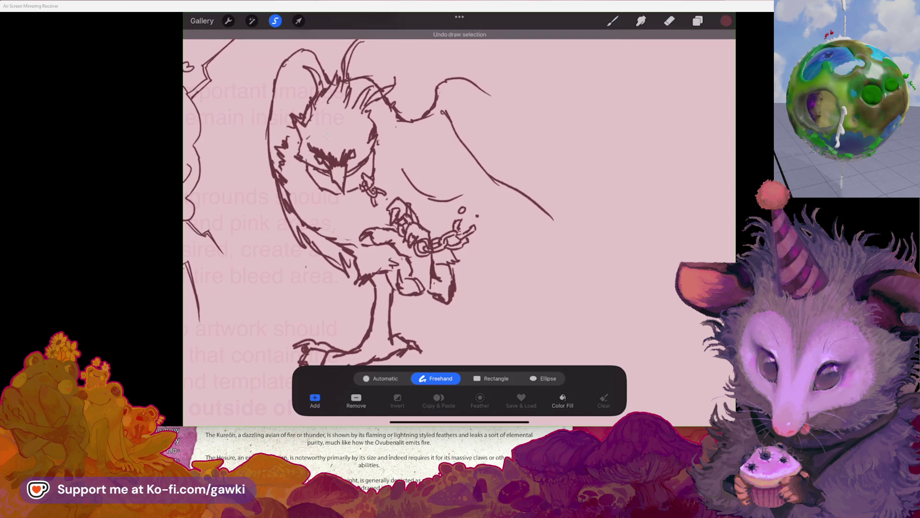
pyautogui.moveTo(316, 166); pyautogui.dragTo(345, 196)
pyautogui.click(327, 136)
# Warp the face's lower right down and outward, then add dark hatching between the eyes
pyautogui.click(298, 20)
pyautogui.click(536, 379)
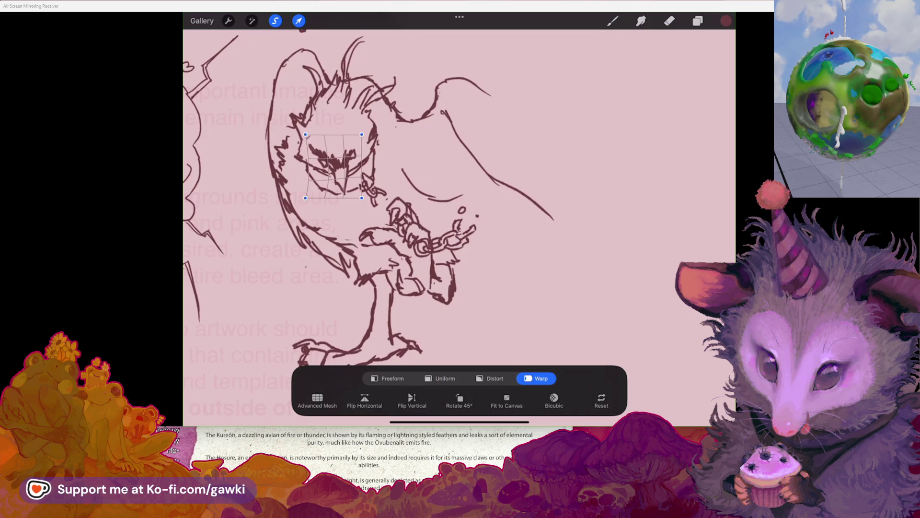
pyautogui.moveTo(361, 197); pyautogui.dragTo(373, 200)
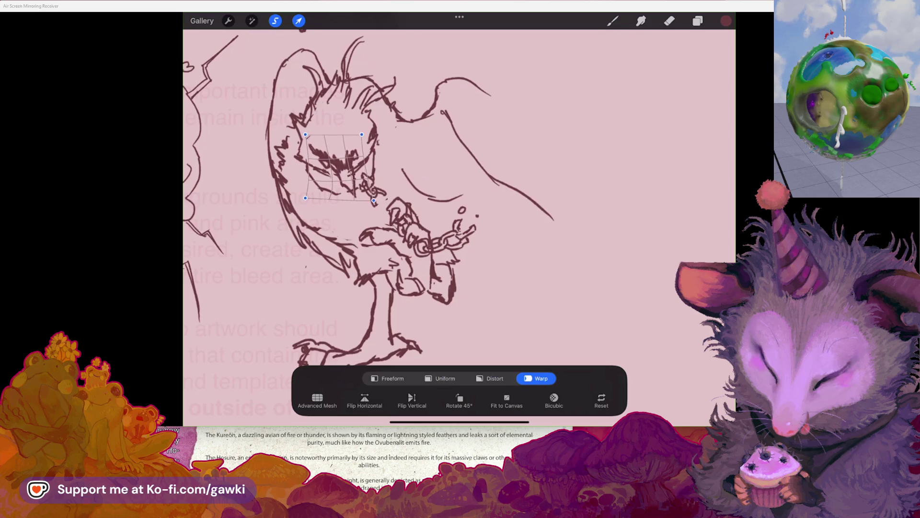
pyautogui.click(669, 21)
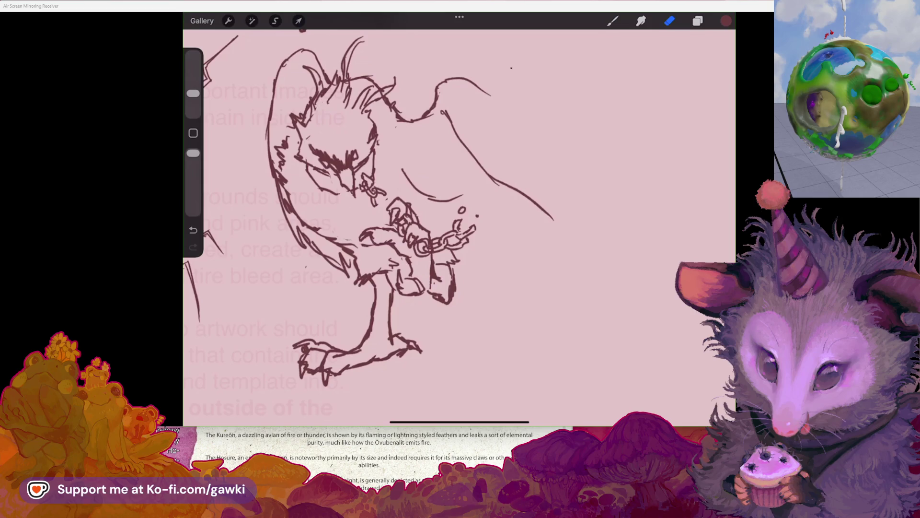
pyautogui.click(352, 126)
pyautogui.moveTo(355, 150); pyautogui.dragTo(363, 133)
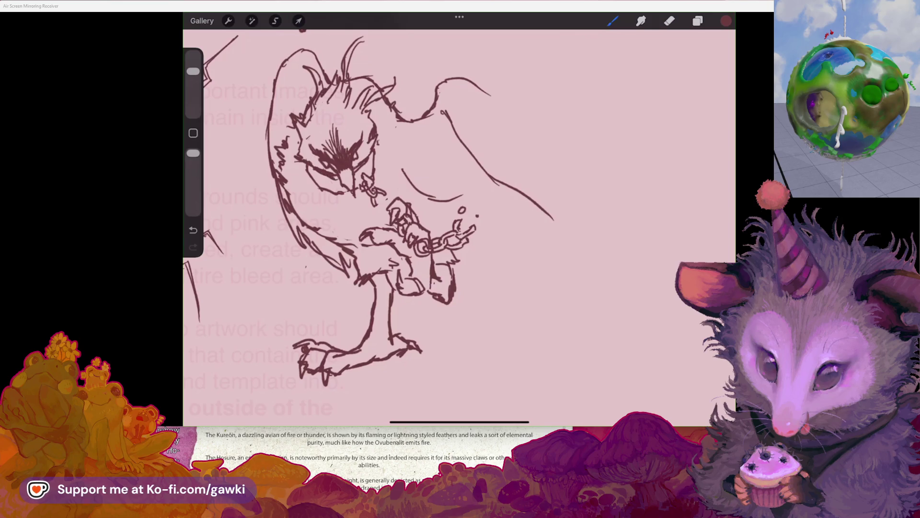
# Sketch extra crest strokes on the head and small marks beside it
pyautogui.scroll(1, 412, 211)
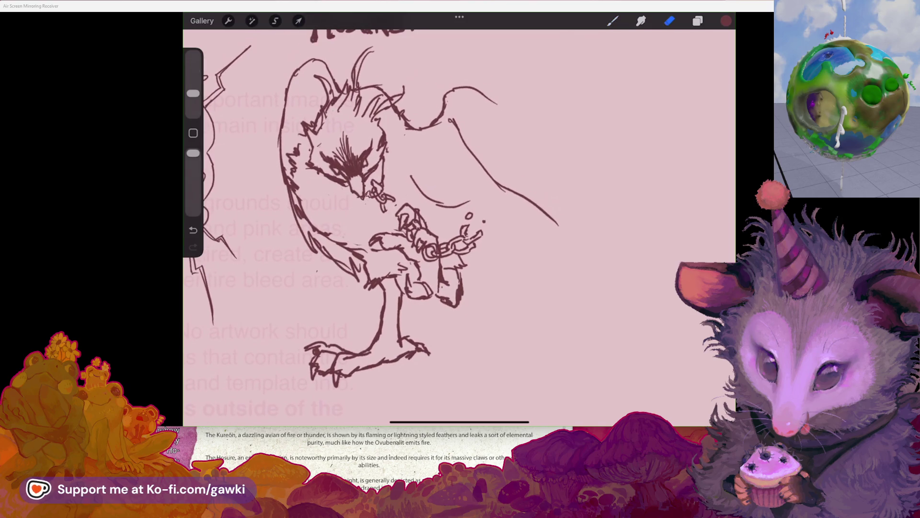
pyautogui.press('b')
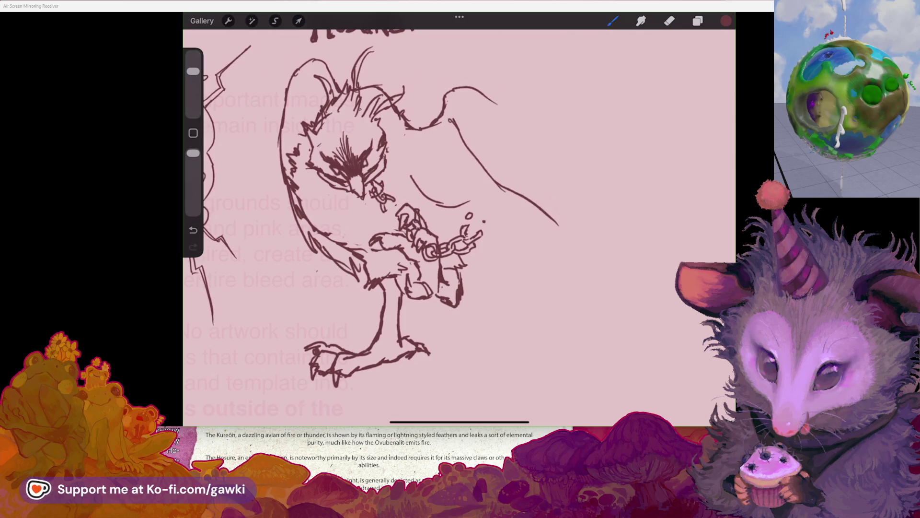
pyautogui.press('e')
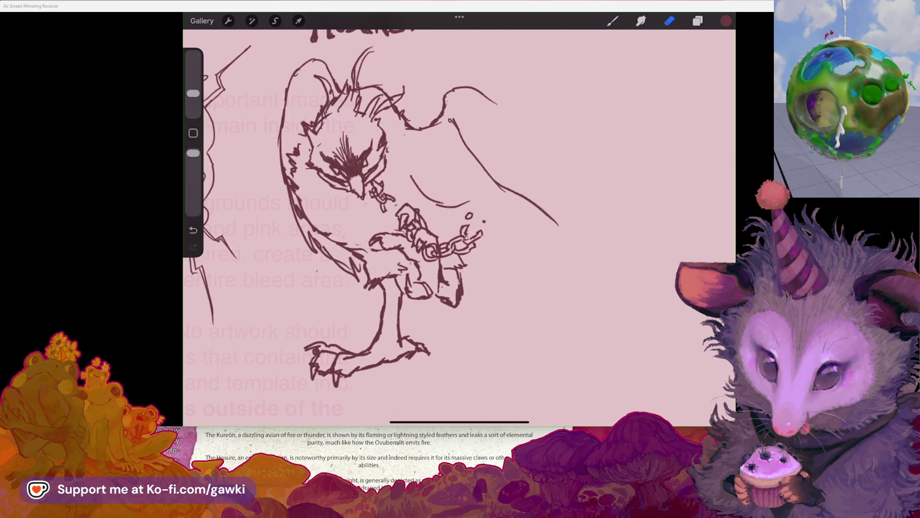
pyautogui.press('b')
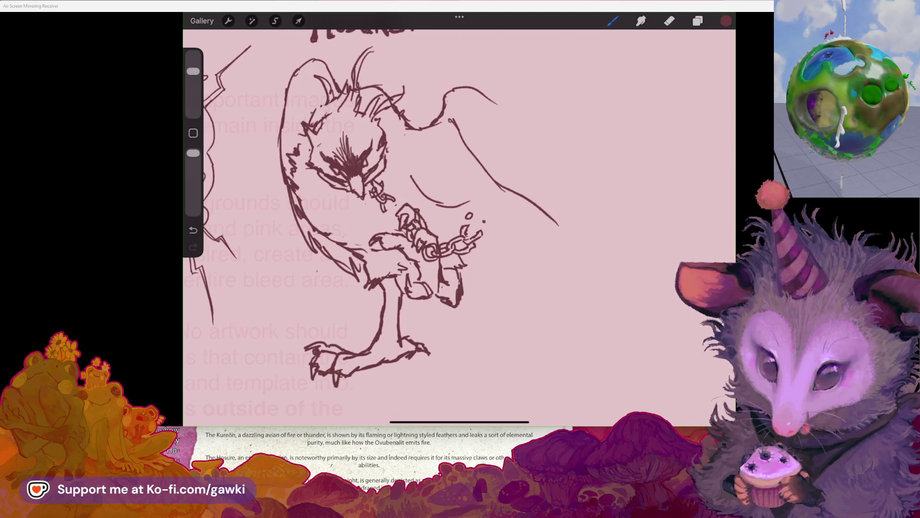
pyautogui.moveTo(338, 94)
pyautogui.mouseDown()
pyautogui.moveTo(386, 117)
pyautogui.moveTo(392, 129)
pyautogui.mouseUp()
pyautogui.scroll(2, 412, 226)
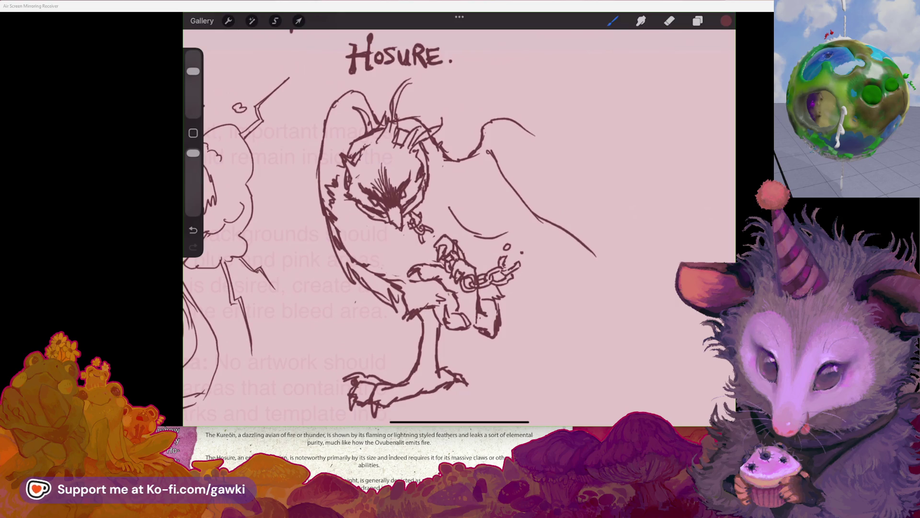
pyautogui.scroll(-2, 412, 225)
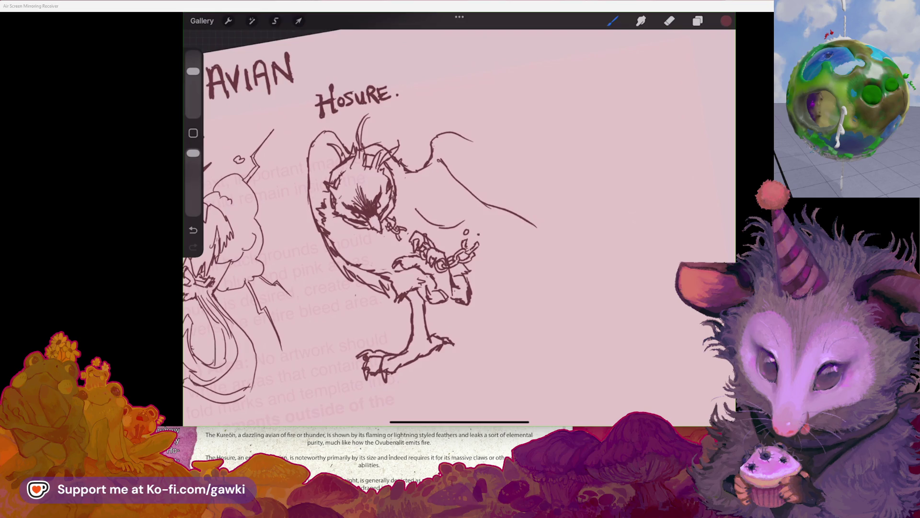
pyautogui.moveTo(397, 195); pyautogui.dragTo(401, 204)
pyautogui.scroll(-3, 359, 191)
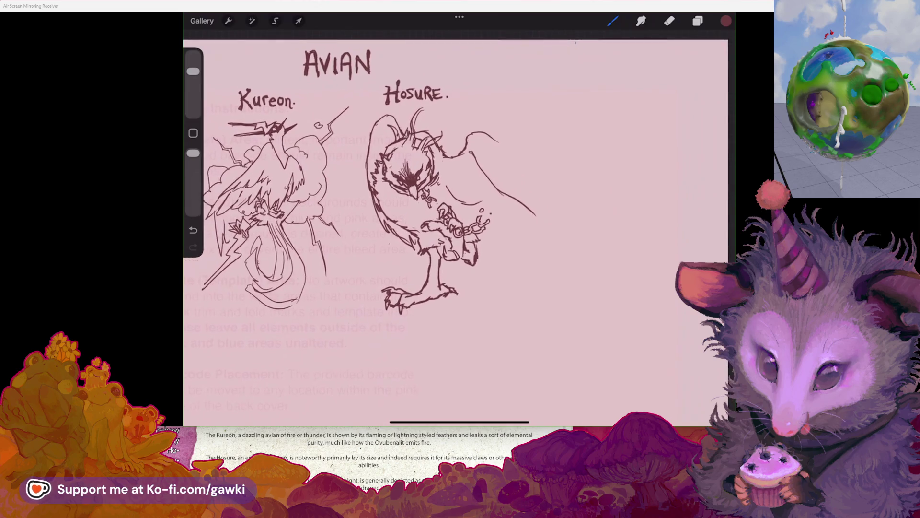
pyautogui.scroll(2, 459, 192)
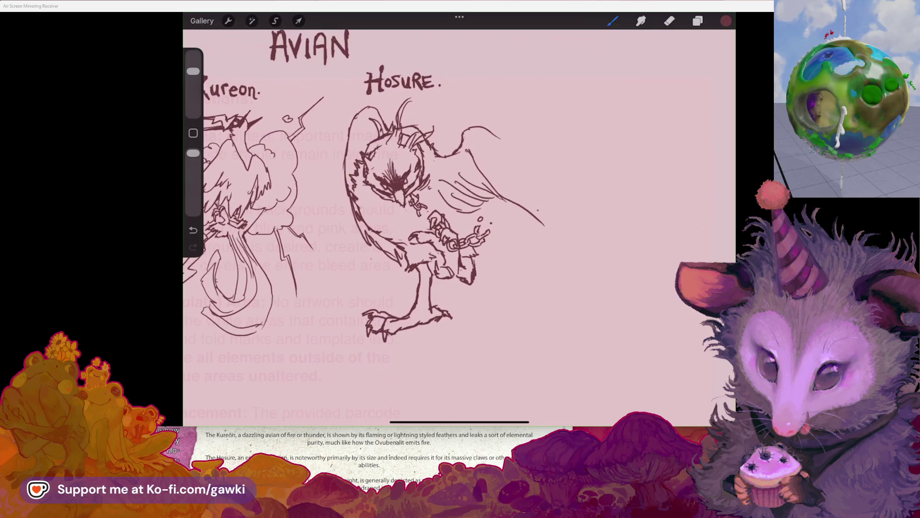
# Draw the long right wing stroke sweeping downward and erase stray lines near the head
pyautogui.moveTo(499, 166); pyautogui.dragTo(563, 261)
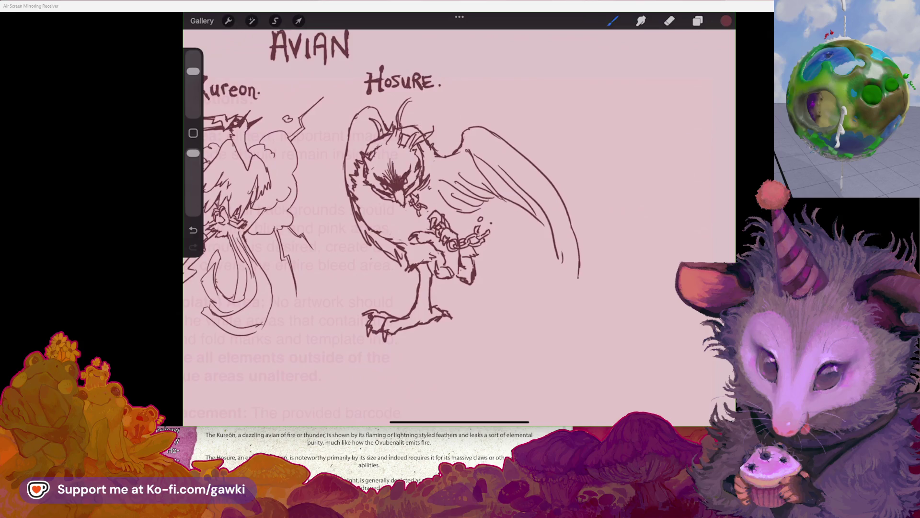
pyautogui.scroll(5, 364, 159)
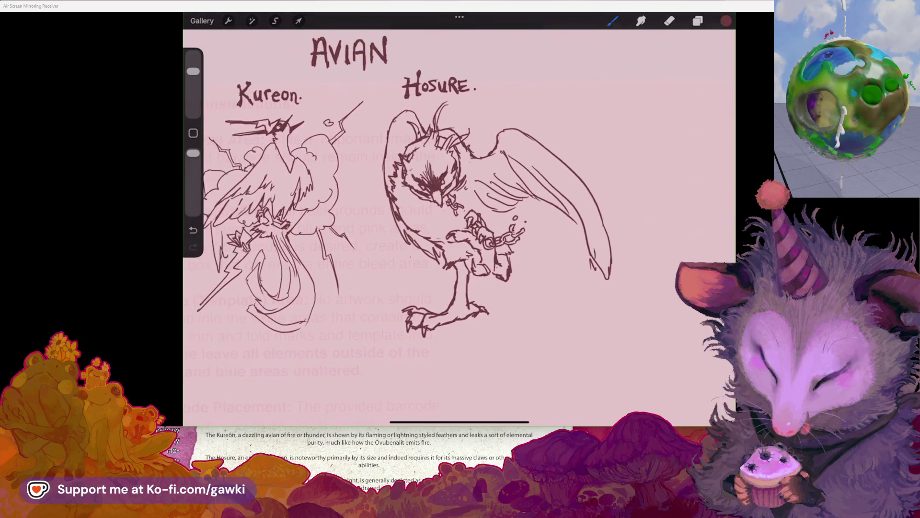
pyautogui.moveTo(193, 71); pyautogui.dragTo(193, 93)
pyautogui.click(669, 20)
pyautogui.moveTo(417, 123)
pyautogui.mouseDown()
pyautogui.moveTo(444, 124)
pyautogui.moveTo(451, 147)
pyautogui.mouseUp()
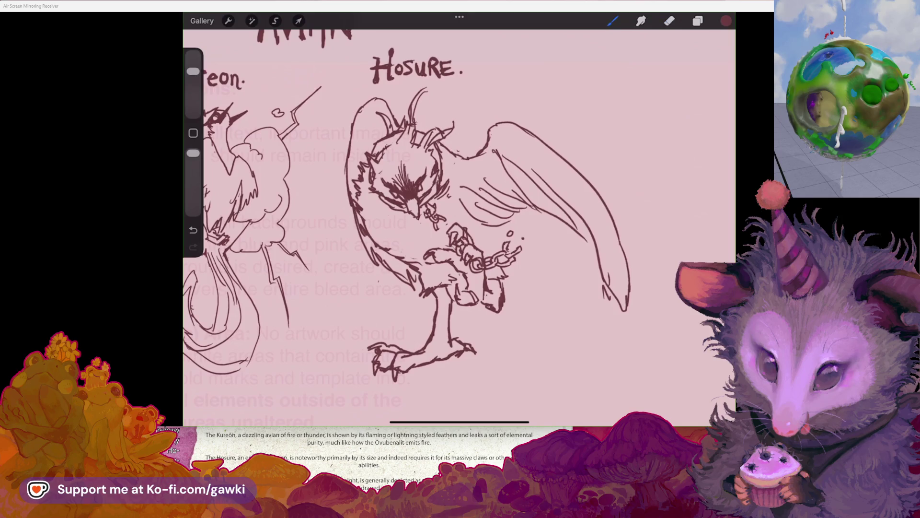
pyautogui.scroll(-3, 408, 226)
pyautogui.scroll(2, 407, 201)
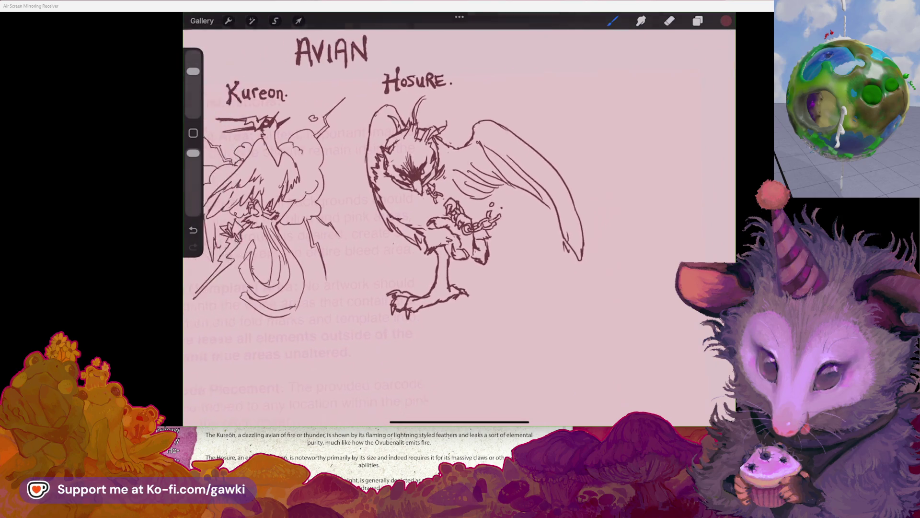
pyautogui.click(228, 21)
# Flip the canvas horizontally to check the Hosure sketch
pyautogui.click(250, 67)
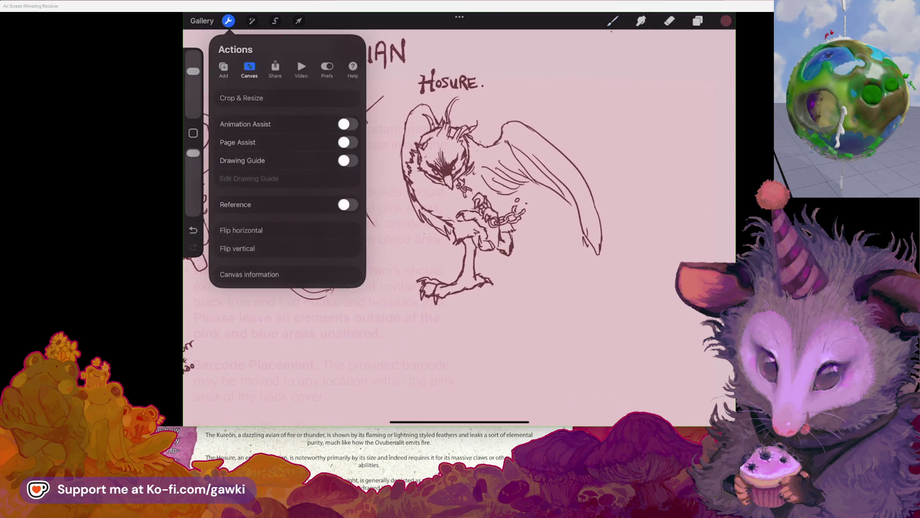
pyautogui.click(240, 232)
pyautogui.click(228, 20)
pyautogui.scroll(2, 408, 201)
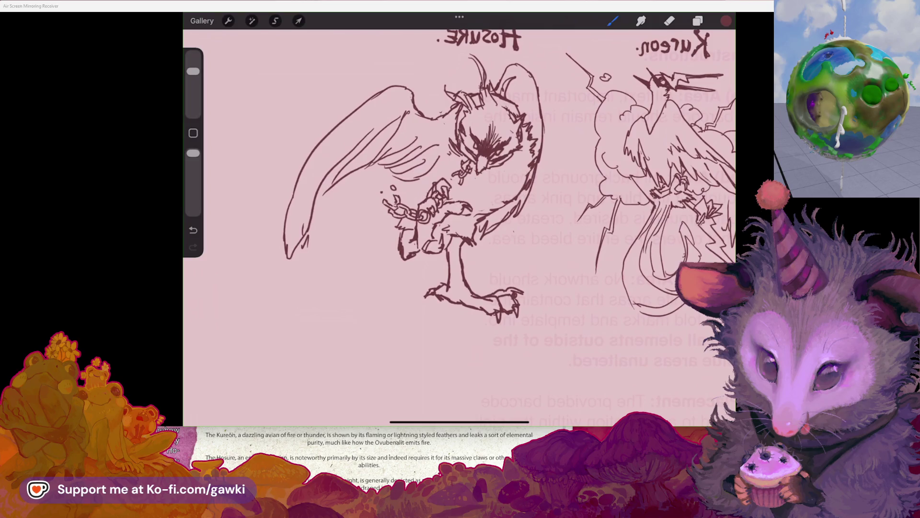
pyautogui.scroll(1, 408, 201)
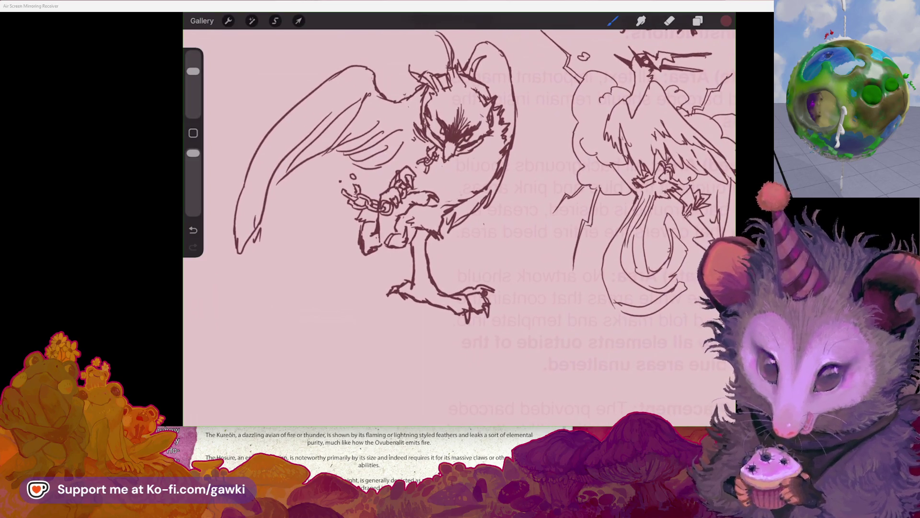
pyautogui.hscroll(2, 460, 172)
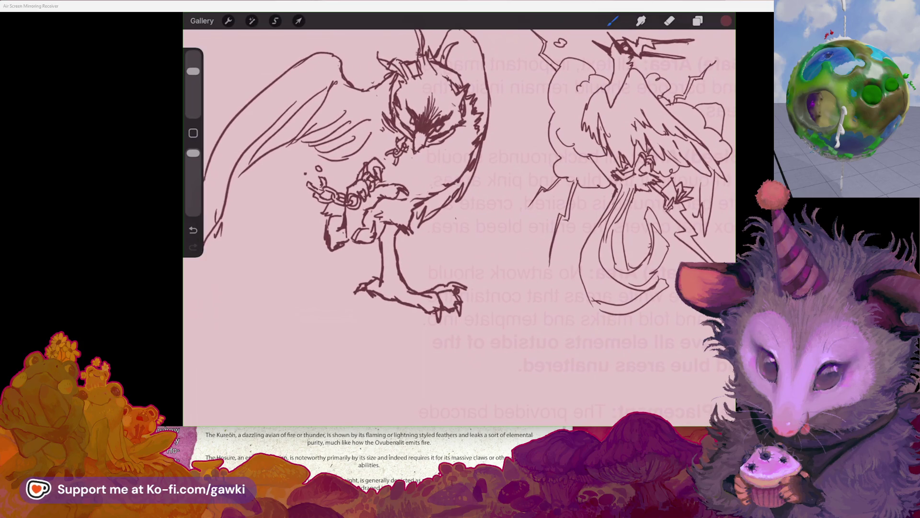
pyautogui.hscroll(-3, 469, 177)
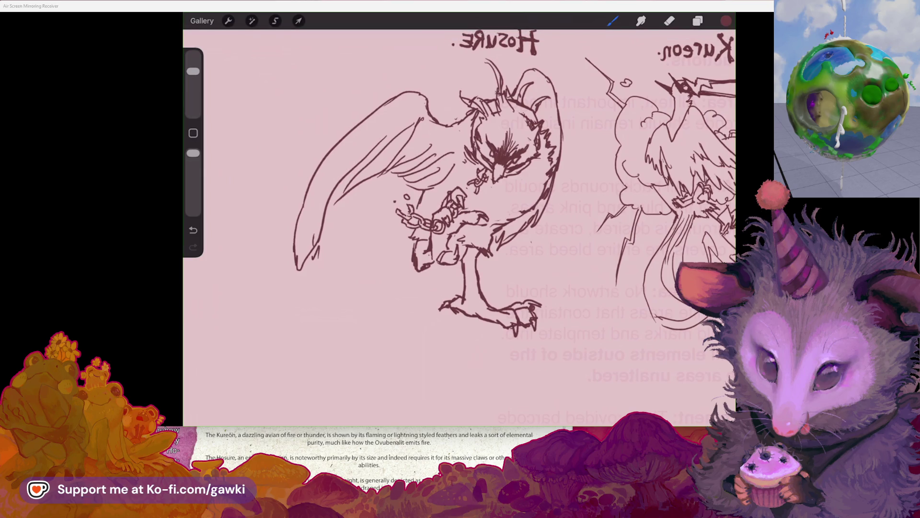
# Add a feather stroke across the wing, undoing and then restoring it
pyautogui.moveTo(398, 217)
pyautogui.mouseDown()
pyautogui.moveTo(336, 216)
pyautogui.moveTo(346, 235)
pyautogui.moveTo(388, 252)
pyautogui.mouseUp()
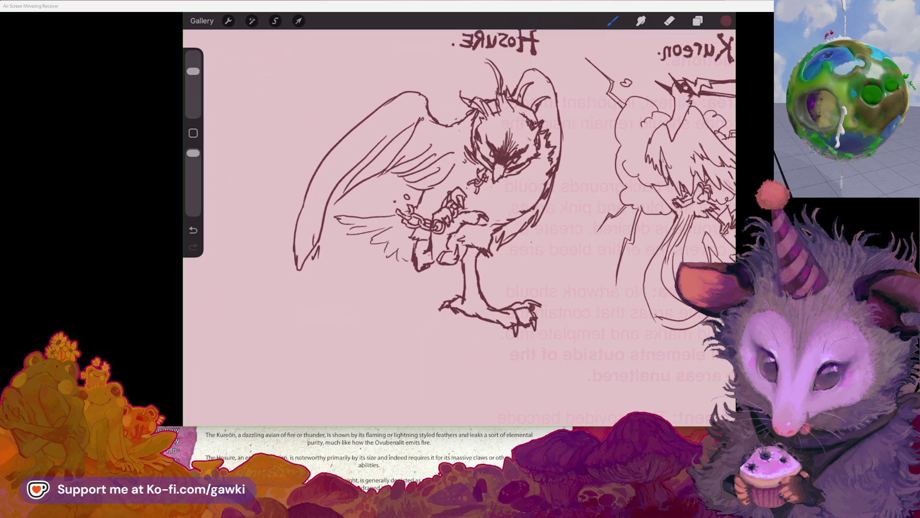
pyautogui.scroll(-3, 460, 191)
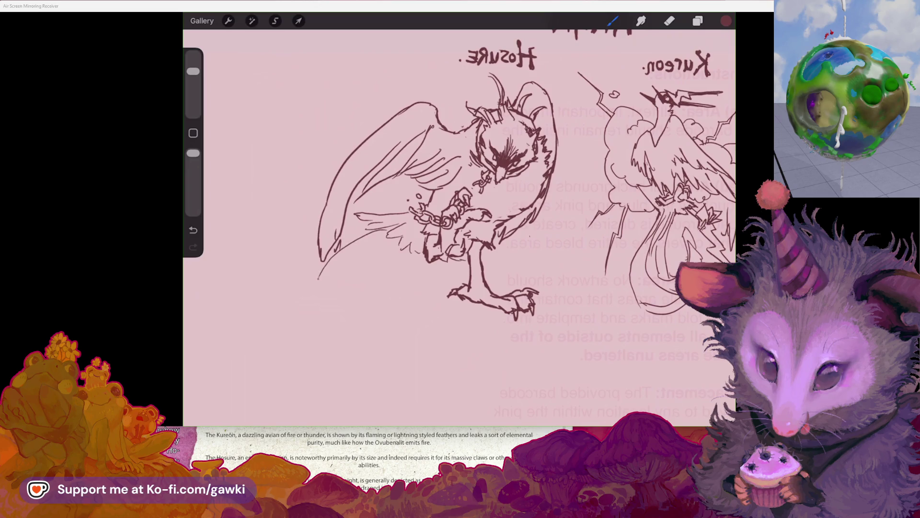
pyautogui.hotkey('ctrl', 'z')
pyautogui.hotkey('ctrl', 'shift', 'z')
pyautogui.scroll(-2, 460, 192)
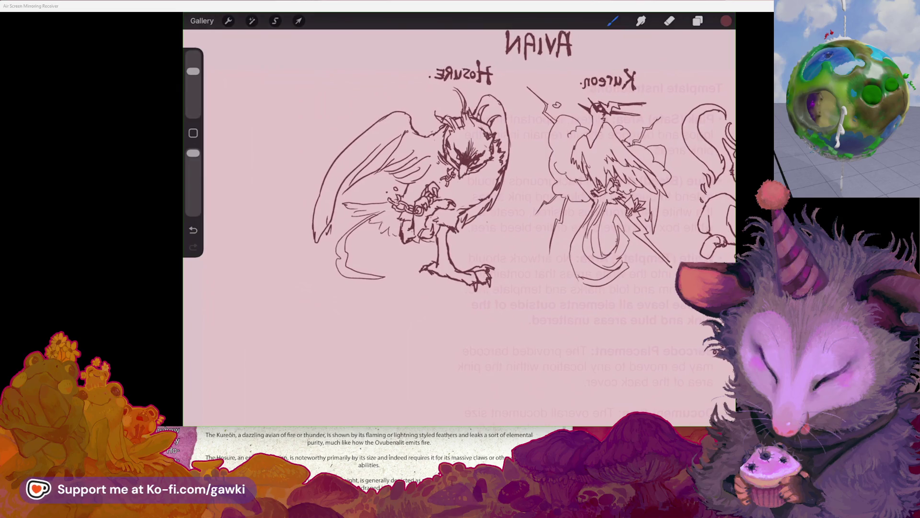
# Add strokes by the leg and foot and retrace the left wing's outer edge
pyautogui.moveTo(424, 245); pyautogui.dragTo(415, 259)
pyautogui.moveTo(473, 245)
pyautogui.mouseDown()
pyautogui.moveTo(484, 239)
pyautogui.moveTo(491, 260)
pyautogui.moveTo(475, 270)
pyautogui.mouseUp()
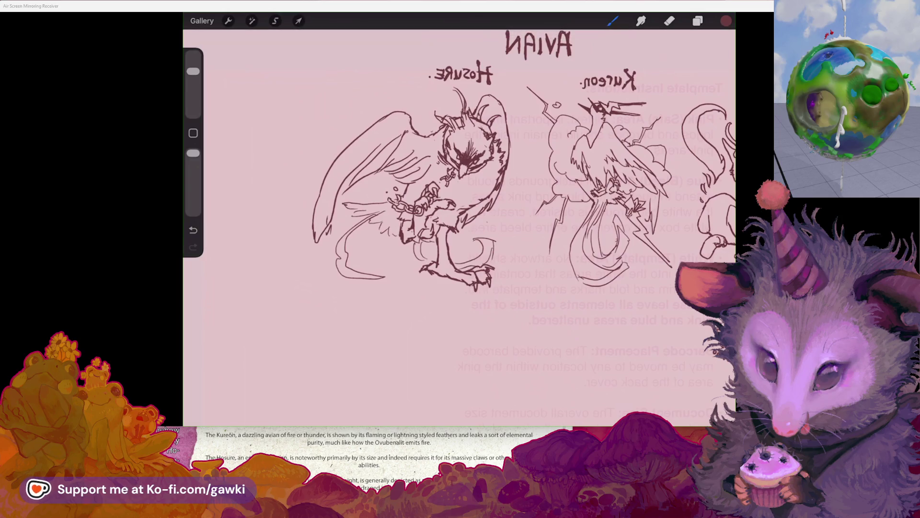
pyautogui.moveTo(389, 113)
pyautogui.mouseDown()
pyautogui.moveTo(322, 157)
pyautogui.moveTo(317, 173)
pyautogui.mouseUp()
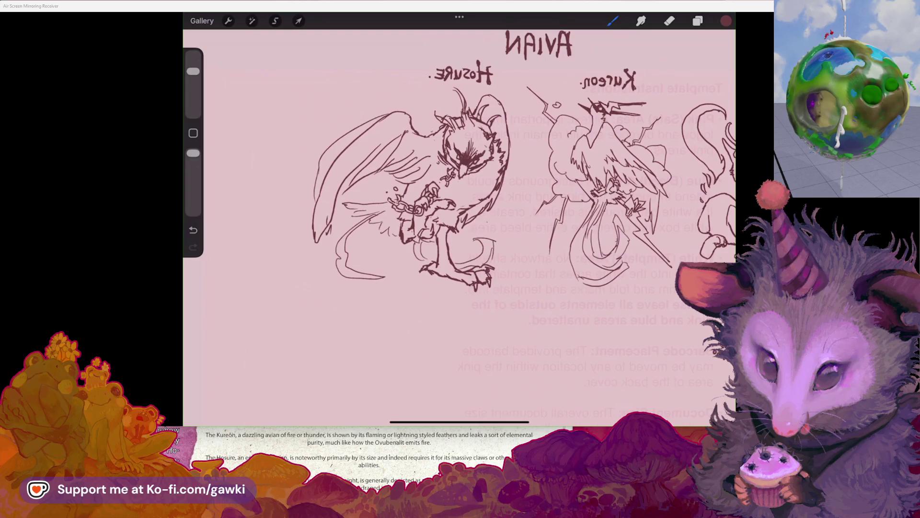
pyautogui.scroll(2, 479, 144)
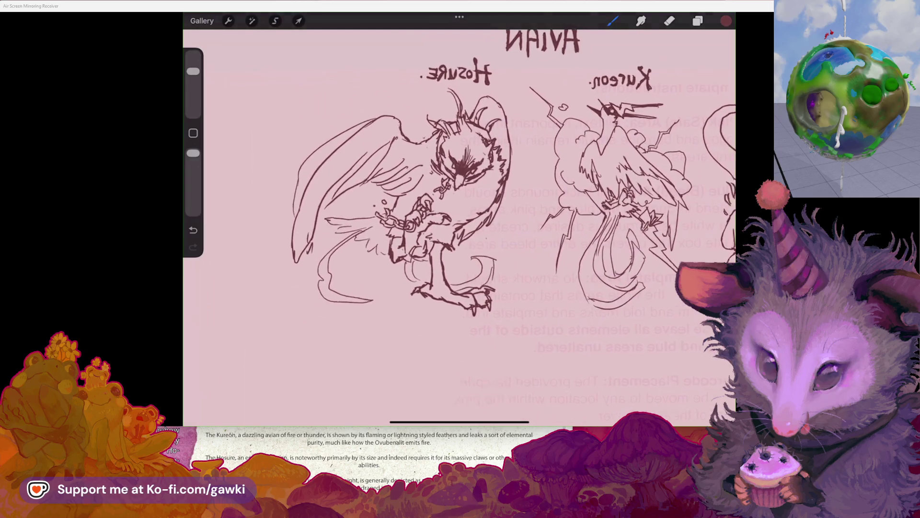
pyautogui.scroll(-3, 460, 192)
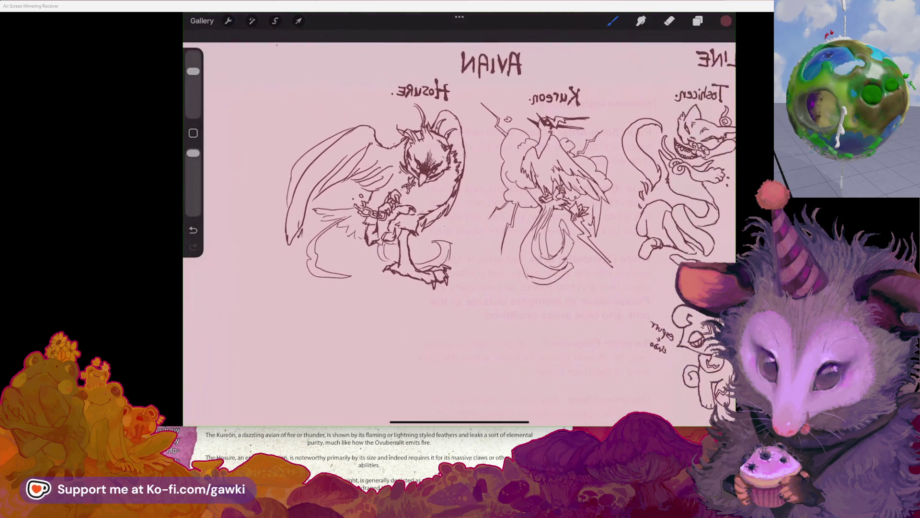
pyautogui.hscroll(-1, 460, 215)
pyautogui.click(276, 20)
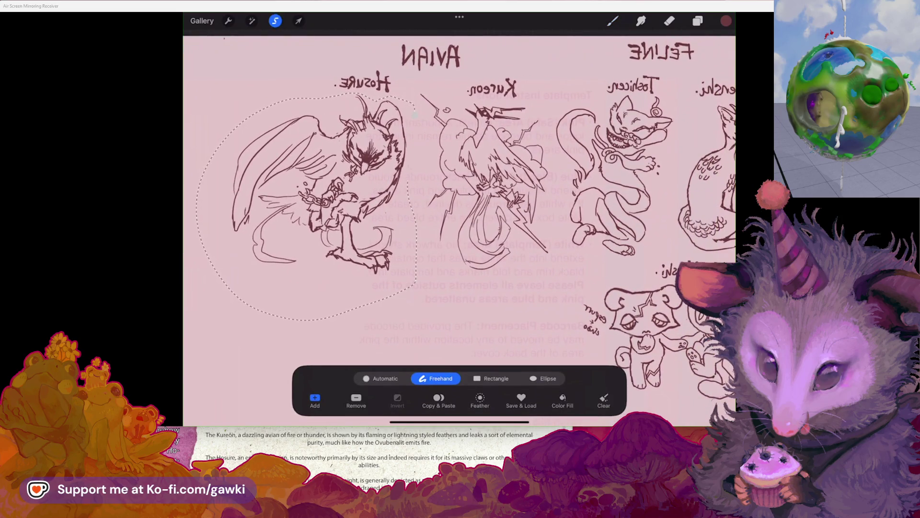
# Shrink the selected Hosure sketch proportionally and nudge it slightly right
pyautogui.click(299, 21)
pyautogui.click(440, 378)
pyautogui.moveTo(224, 320); pyautogui.dragTo(263, 243)
pyautogui.moveTo(334, 168); pyautogui.dragTo(349, 171)
# Flip the canvas back to its normal orientation
pyautogui.click(229, 21)
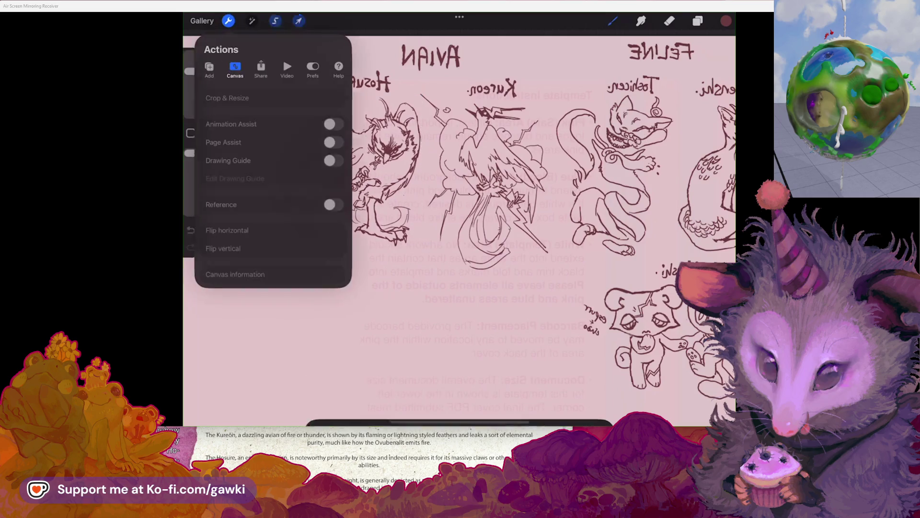
pyautogui.click(218, 230)
pyautogui.click(613, 21)
pyautogui.scroll(-2, 459, 230)
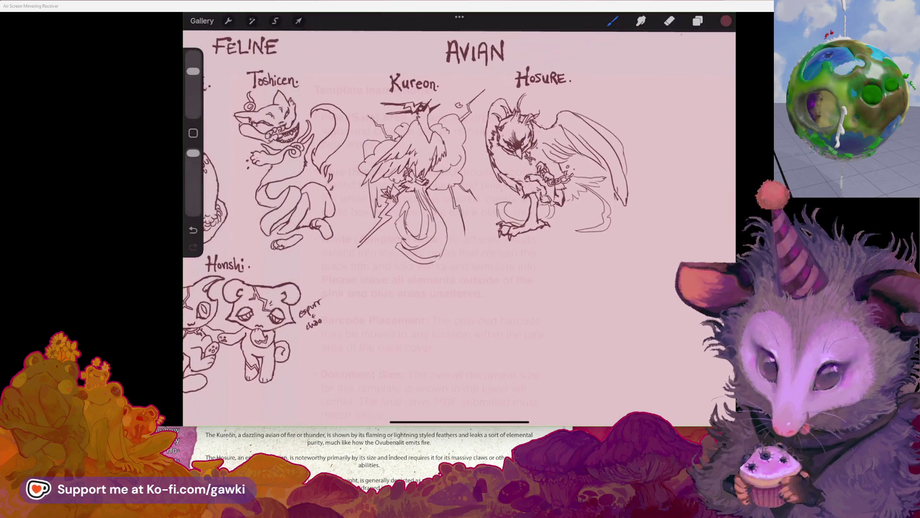
pyautogui.scroll(-1, 459, 230)
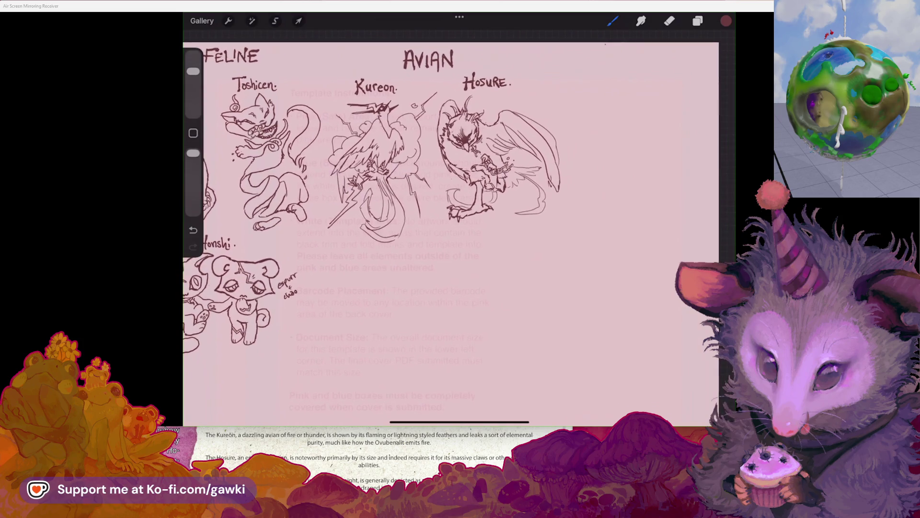
pyautogui.scroll(1, 459, 230)
pyautogui.scroll(-2, 459, 230)
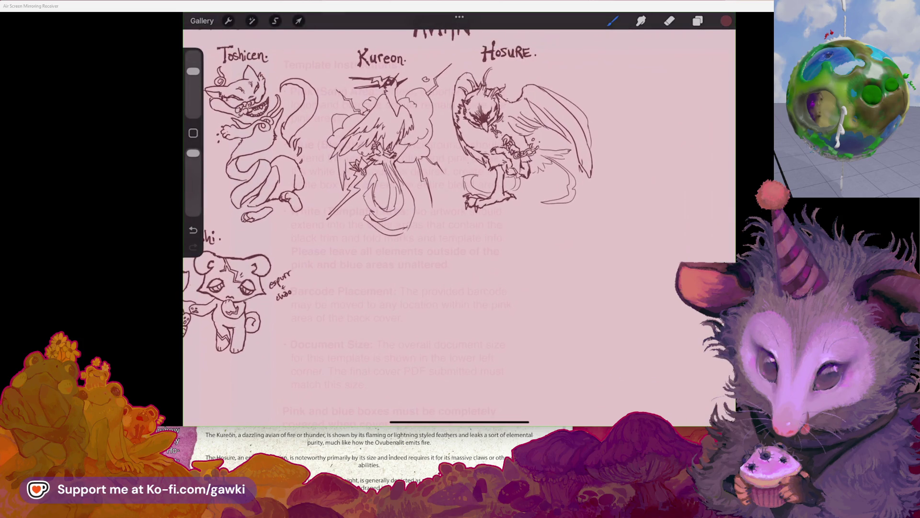
pyautogui.scroll(2, 459, 230)
# Erase the stray lines beside Hosure's foot, return to the Brush, and pan across the sheet
pyautogui.press('e')
pyautogui.moveTo(458, 207); pyautogui.dragTo(485, 197)
pyautogui.press('b')
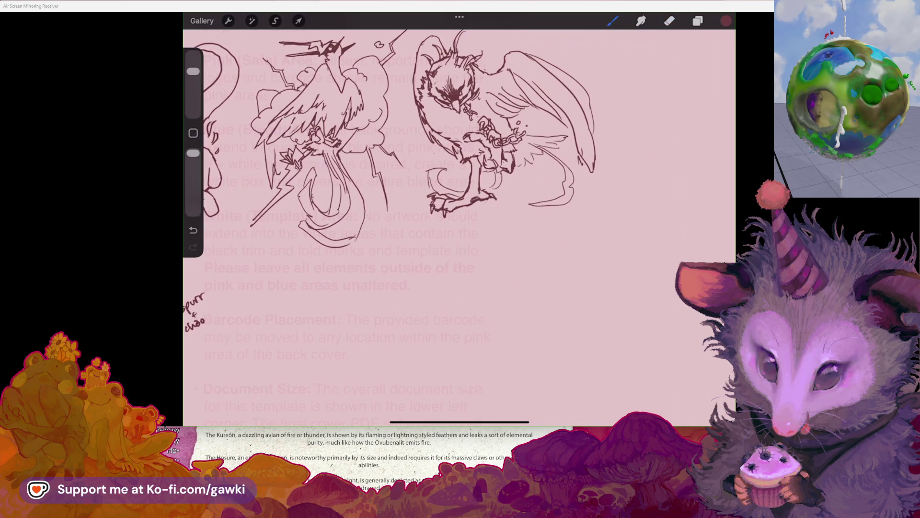
pyautogui.scroll(-3, 398, 144)
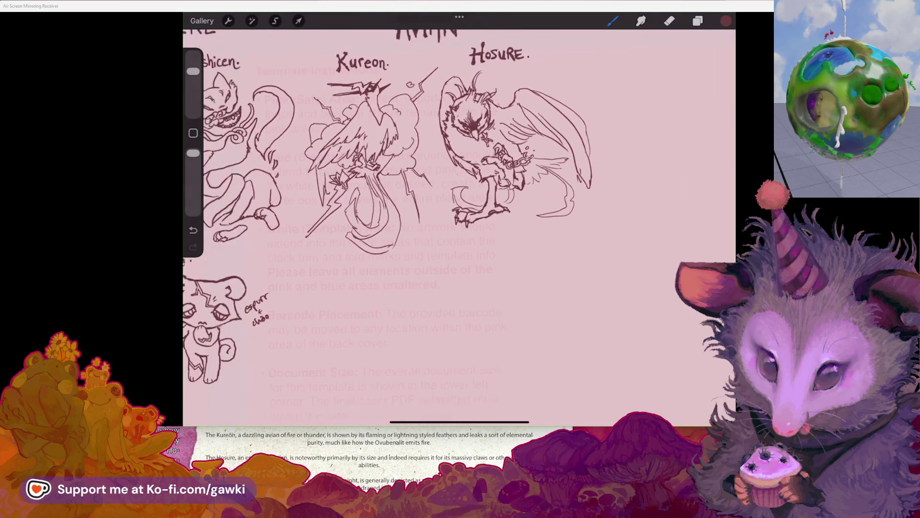
pyautogui.scroll(-1, 459, 191)
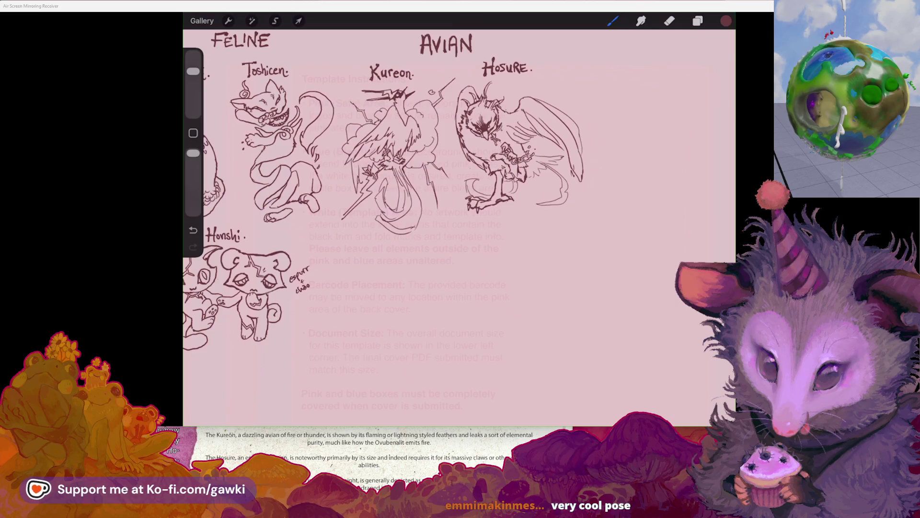
pyautogui.scroll(2, 400, 145)
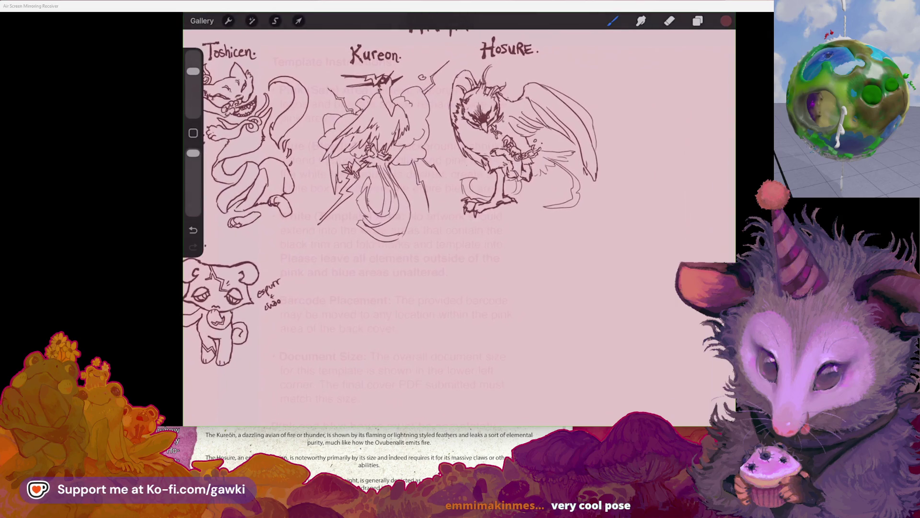
pyautogui.scroll(-1, 383, 143)
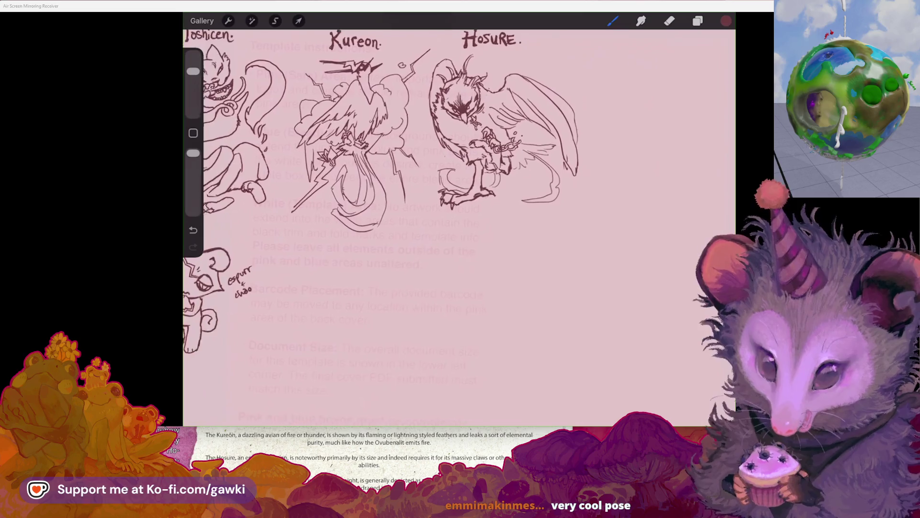
pyautogui.hscroll(-3, 426, 129)
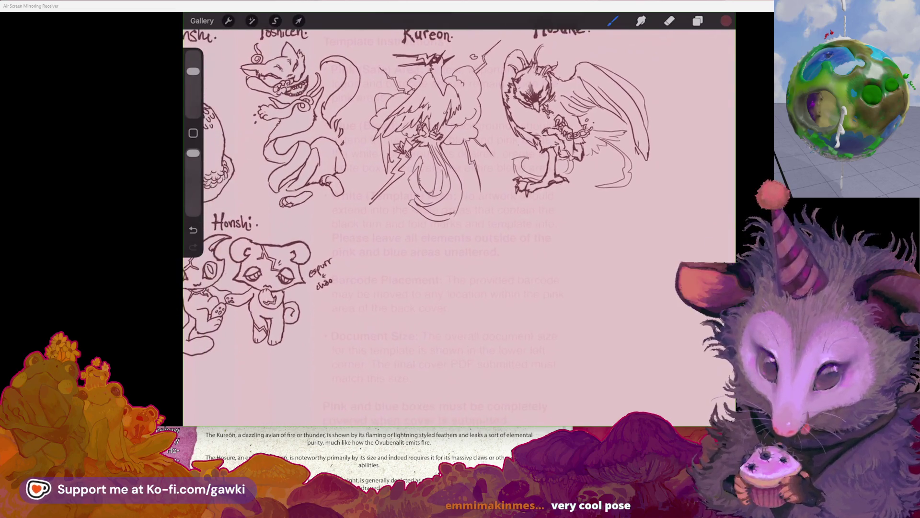
pyautogui.scroll(-3, 413, 144)
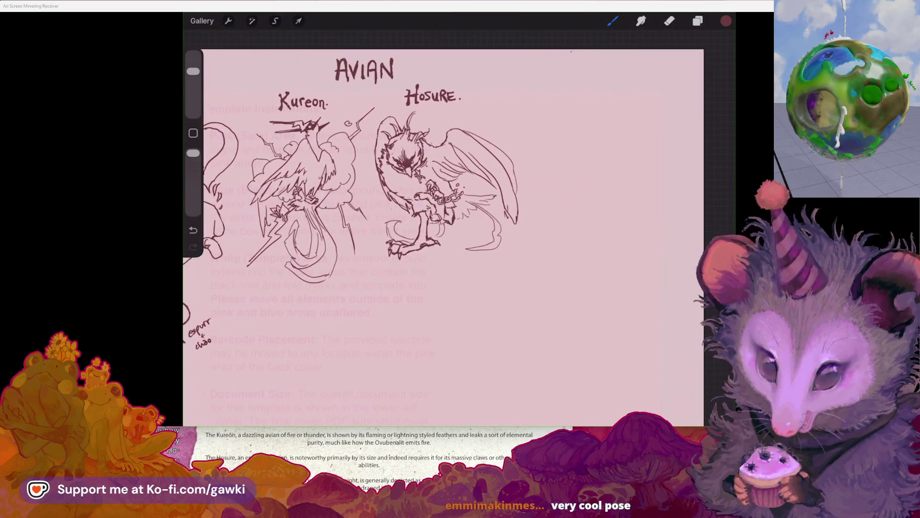
# Draw a long sweeping wing stroke on Hosure and erase some of its feather lines
pyautogui.moveTo(441, 115); pyautogui.dragTo(609, 49)
pyautogui.moveTo(528, 91)
pyautogui.mouseDown()
pyautogui.moveTo(576, 108)
pyautogui.moveTo(500, 143)
pyautogui.mouseUp()
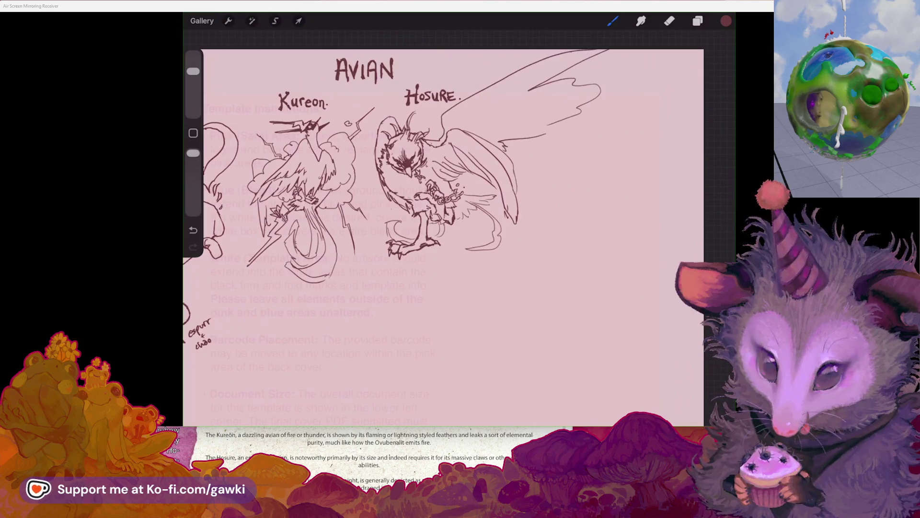
pyautogui.click(669, 20)
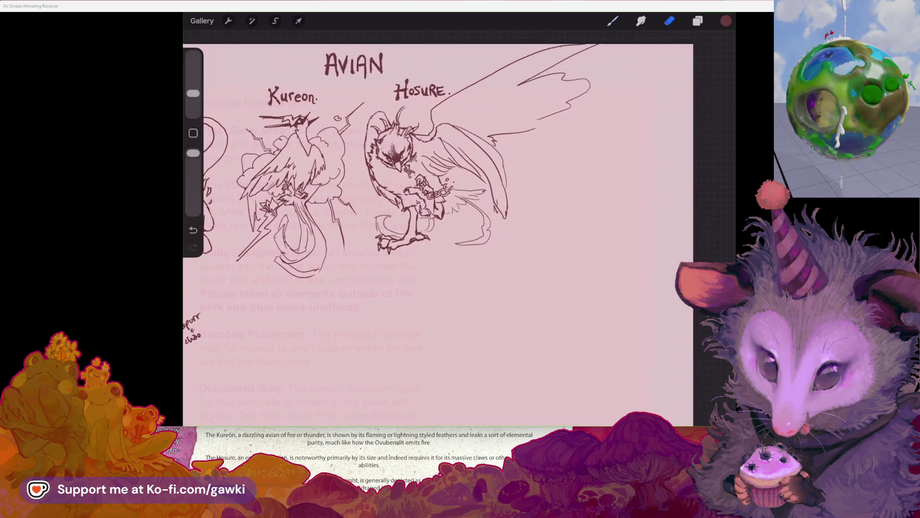
pyautogui.moveTo(499, 163)
pyautogui.mouseDown()
pyautogui.moveTo(477, 181)
pyautogui.moveTo(501, 211)
pyautogui.mouseUp()
pyautogui.moveTo(469, 128)
pyautogui.mouseDown()
pyautogui.moveTo(449, 127)
pyautogui.moveTo(455, 117)
pyautogui.moveTo(479, 131)
pyautogui.mouseUp()
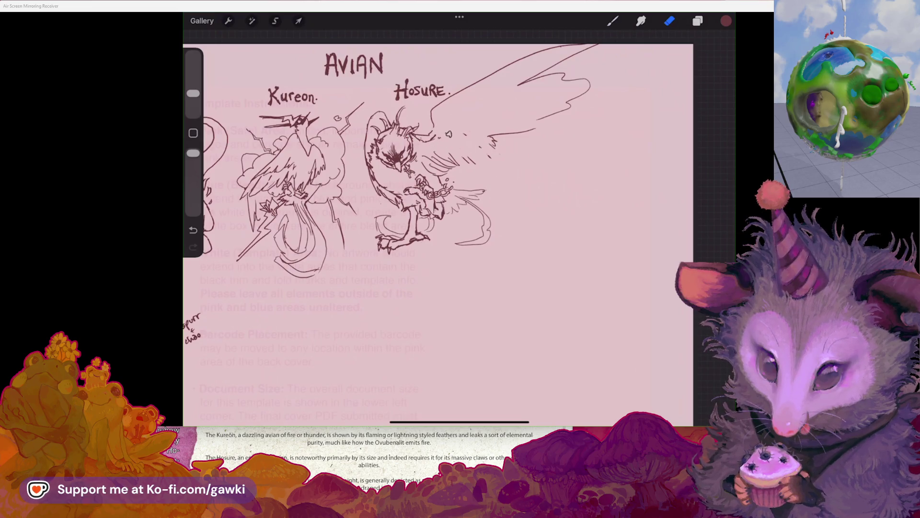
# Return to the Brush and undo the big wing stroke, restoring Hosure's original wing
pyautogui.press('b')
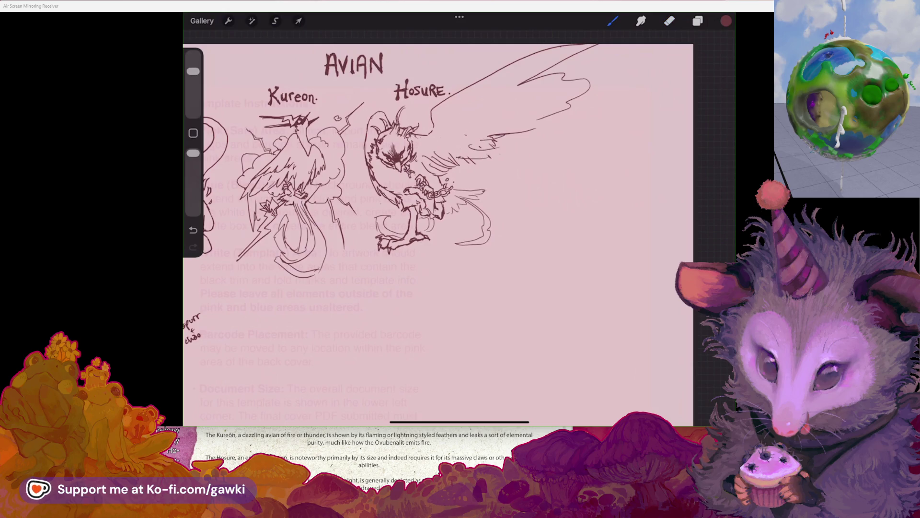
pyautogui.scroll(-3, 439, 192)
pyautogui.scroll(-3, 439, 191)
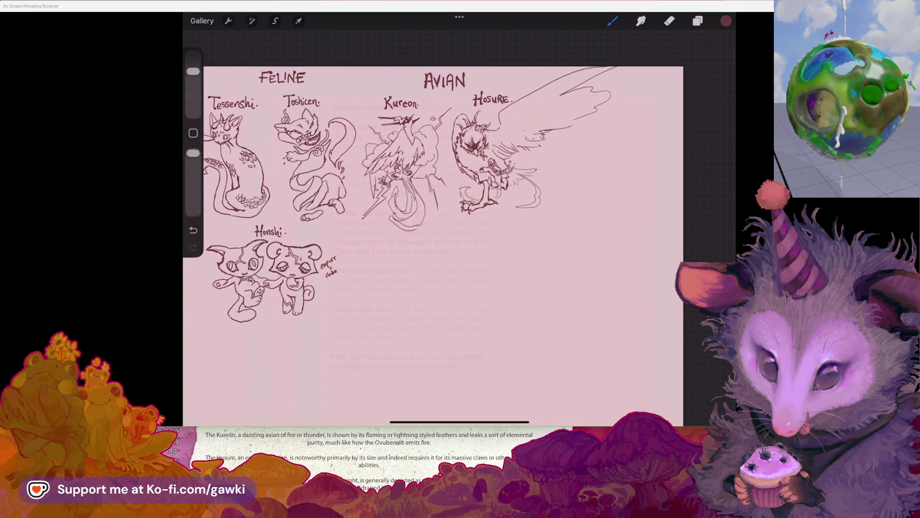
pyautogui.hotkey('ctrl', 'z')
pyautogui.hotkey('ctrl', 'z')
pyautogui.scroll(2, 439, 239)
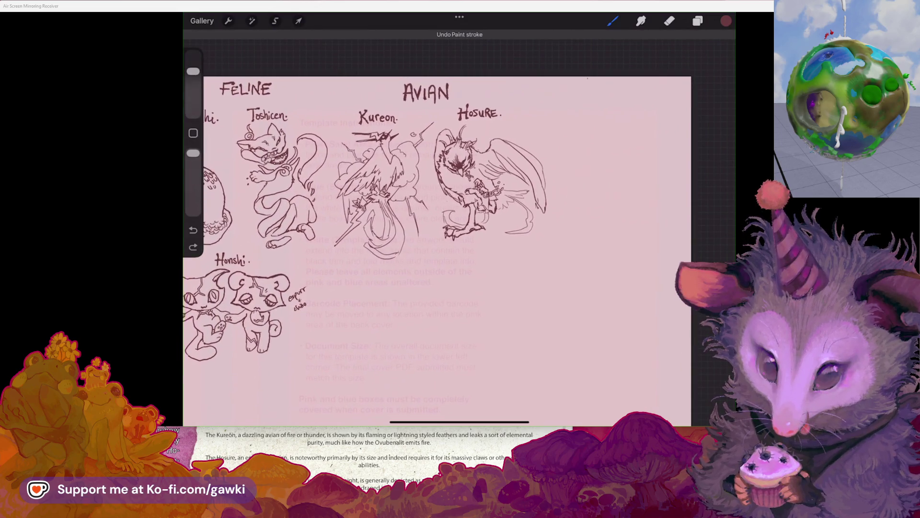
pyautogui.scroll(5, 460, 192)
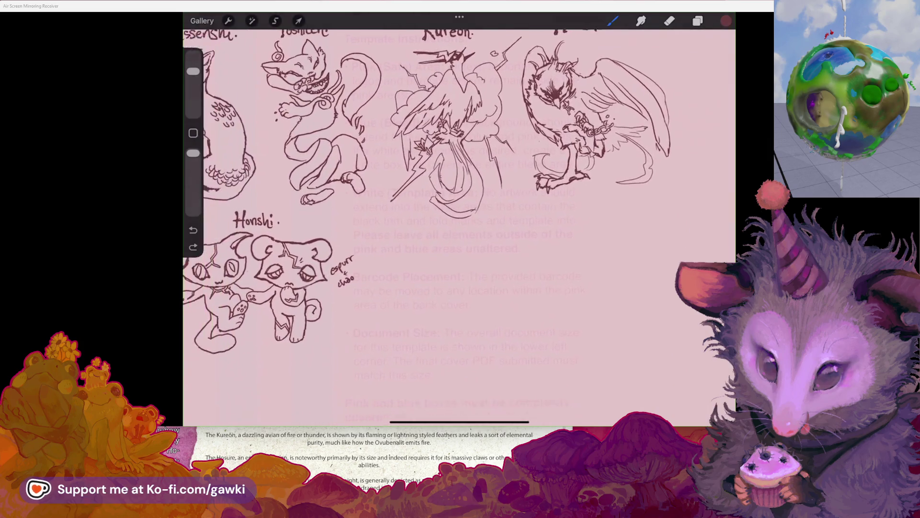
pyautogui.scroll(1, 460, 191)
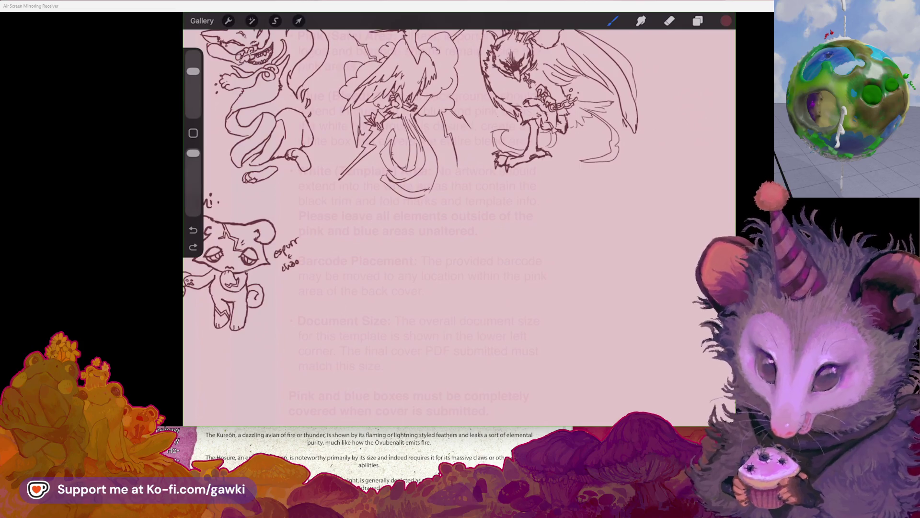
pyautogui.scroll(-3, 459, 220)
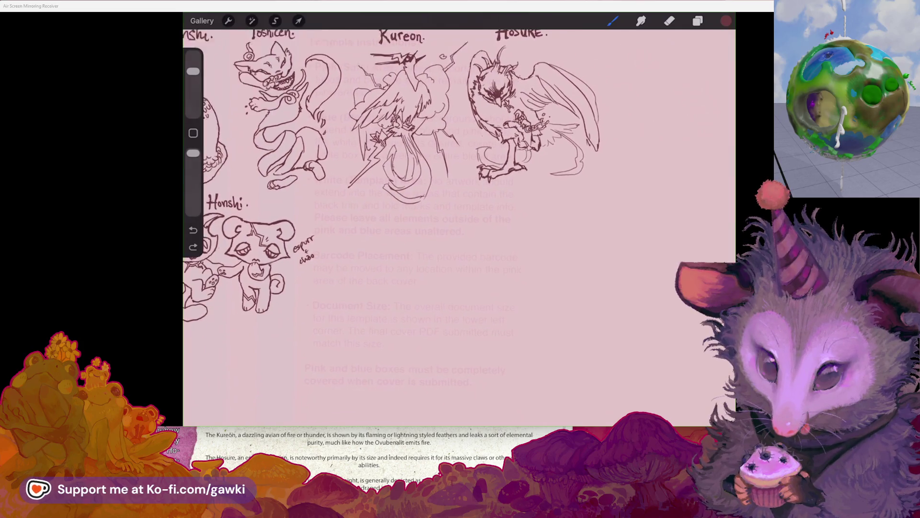
pyautogui.scroll(2, 459, 220)
pyautogui.scroll(-1, 459, 220)
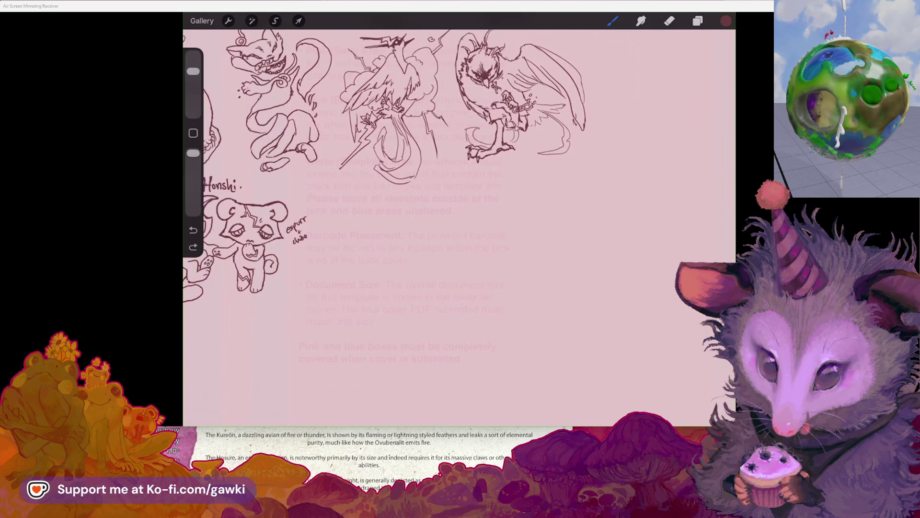
pyautogui.scroll(-3, 460, 221)
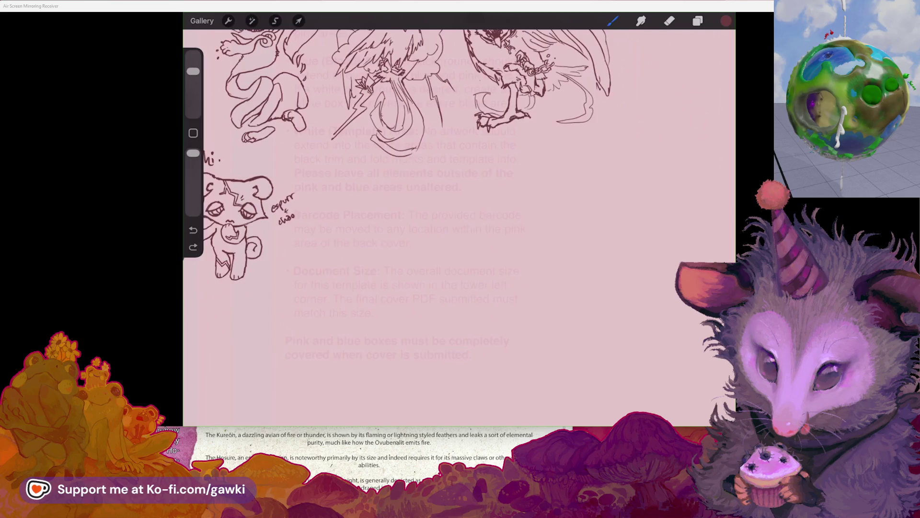
pyautogui.scroll(3, 459, 220)
pyautogui.scroll(-3, 459, 221)
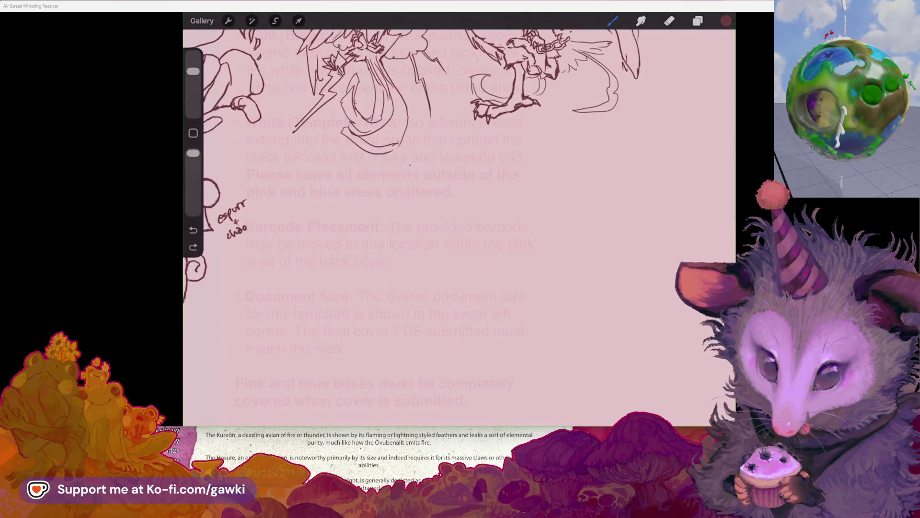
# Hand-letter 'Venlure' beneath Kureon and Hosure, then undo the stray underline
pyautogui.moveTo(409, 165)
pyautogui.mouseDown()
pyautogui.moveTo(416, 182)
pyautogui.moveTo(412, 166)
pyautogui.moveTo(434, 178)
pyautogui.moveTo(463, 165)
pyautogui.mouseUp()
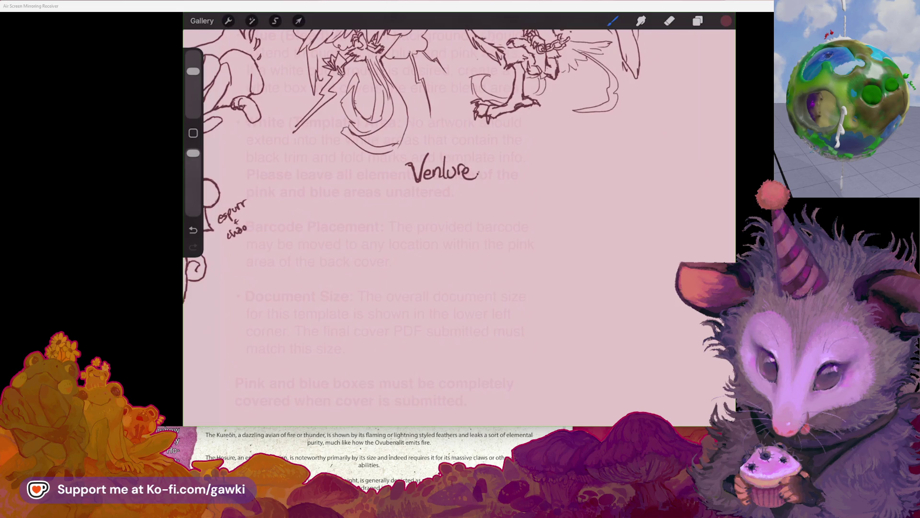
pyautogui.scroll(-2, 446, 144)
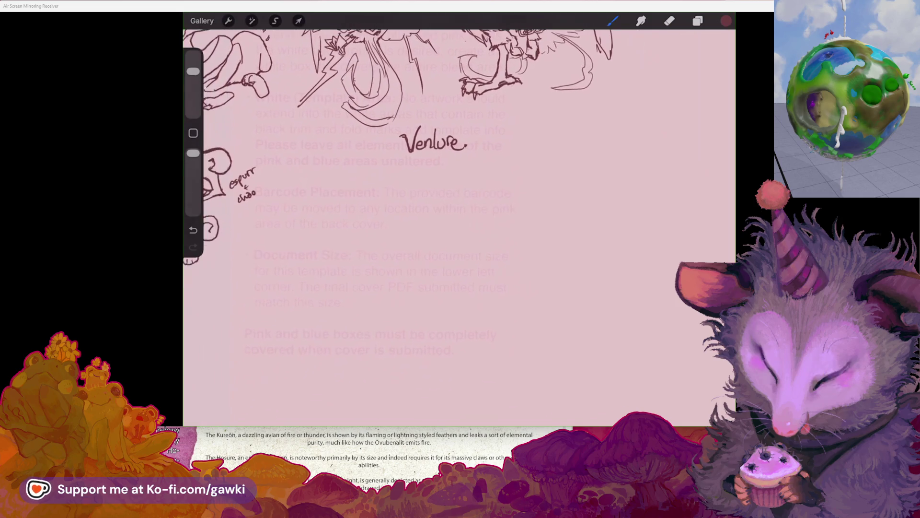
pyautogui.scroll(3, 431, 143)
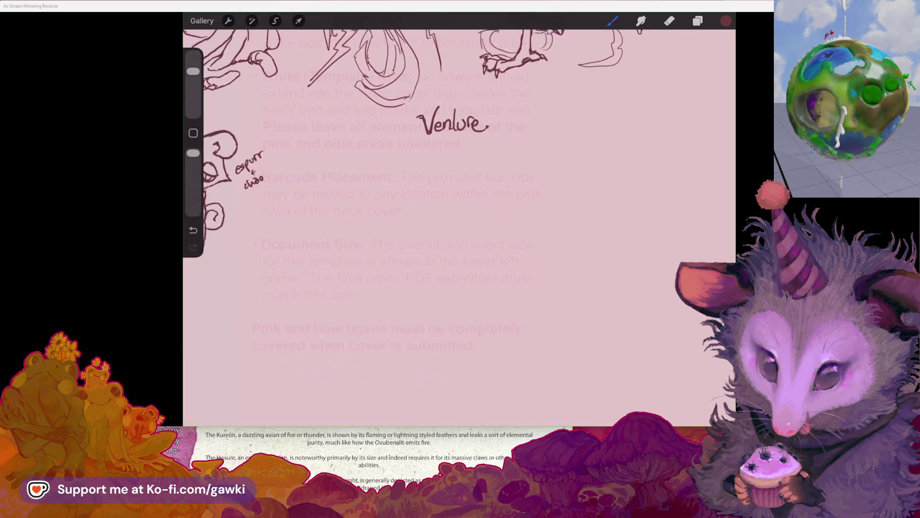
pyautogui.scroll(-3, 412, 144)
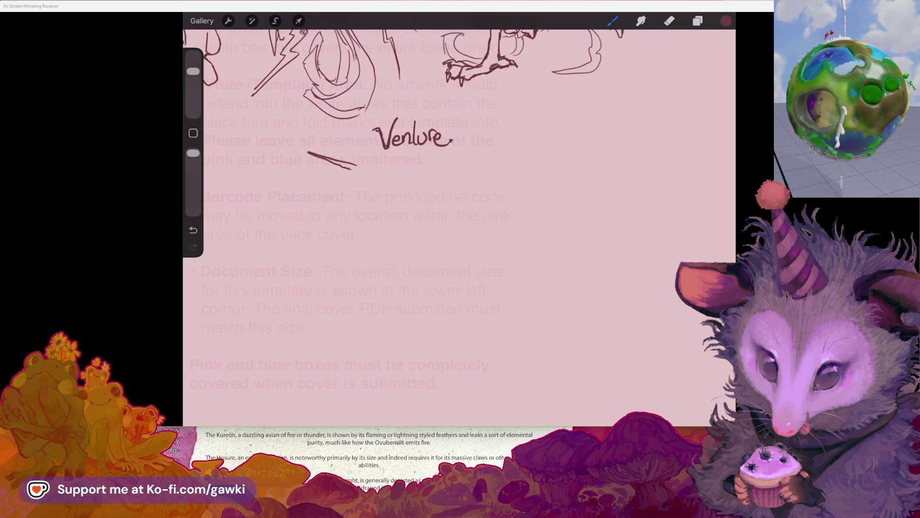
pyautogui.hotkey('ctrl', 'z')
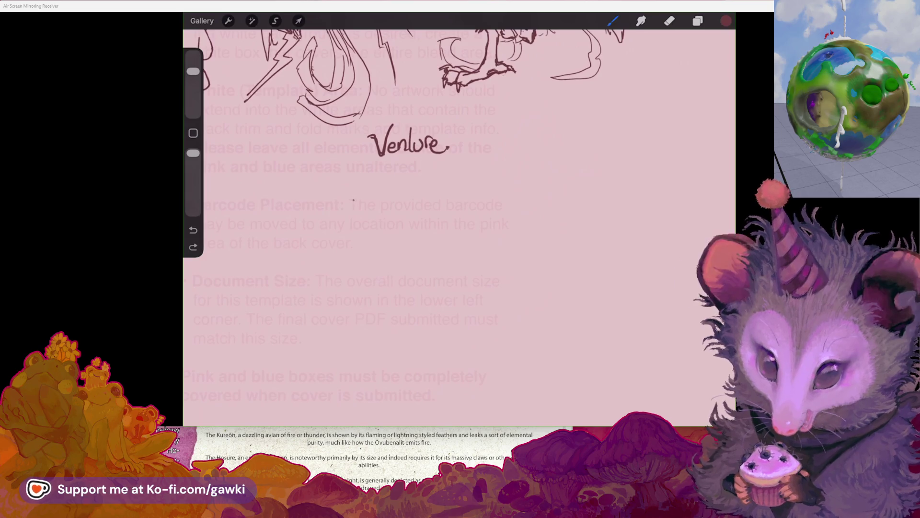
pyautogui.scroll(-3, 353, 200)
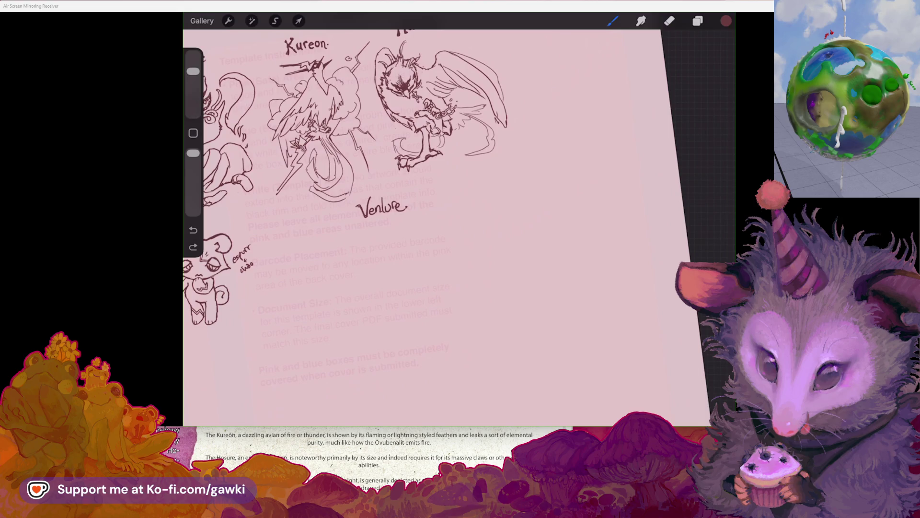
pyautogui.scroll(-2, 335, 144)
pyautogui.scroll(5, 336, 144)
pyautogui.scroll(-3, 459, 227)
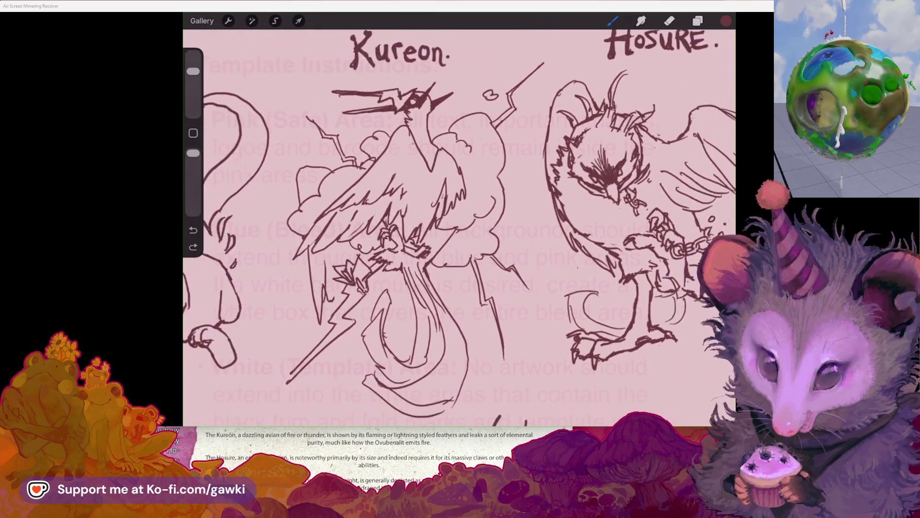
pyautogui.scroll(-2, 459, 228)
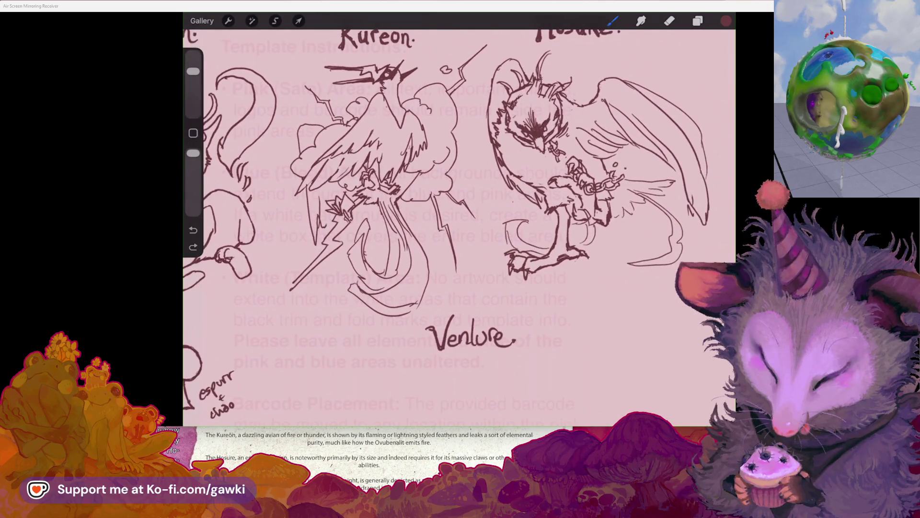
pyautogui.scroll(2, 460, 227)
pyautogui.scroll(3, 459, 227)
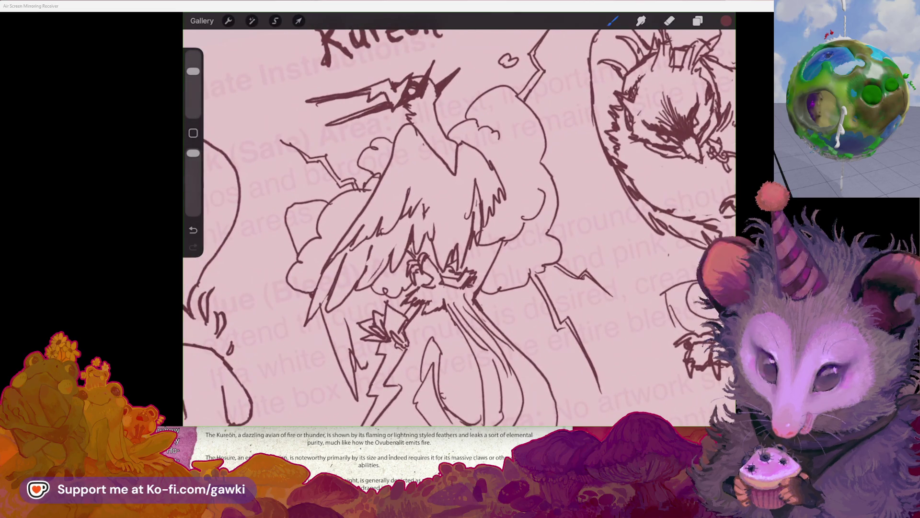
pyautogui.scroll(-3, 459, 228)
pyautogui.scroll(-3, 459, 228)
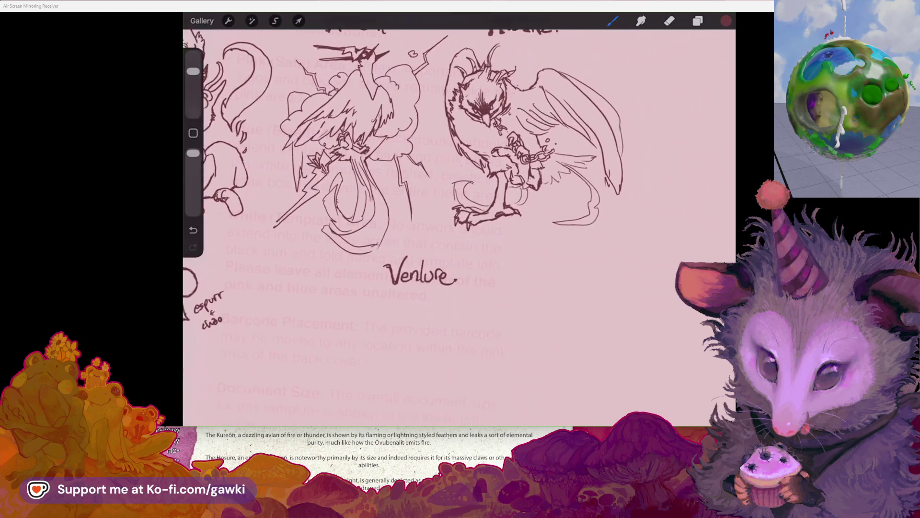
pyautogui.scroll(-3, 459, 227)
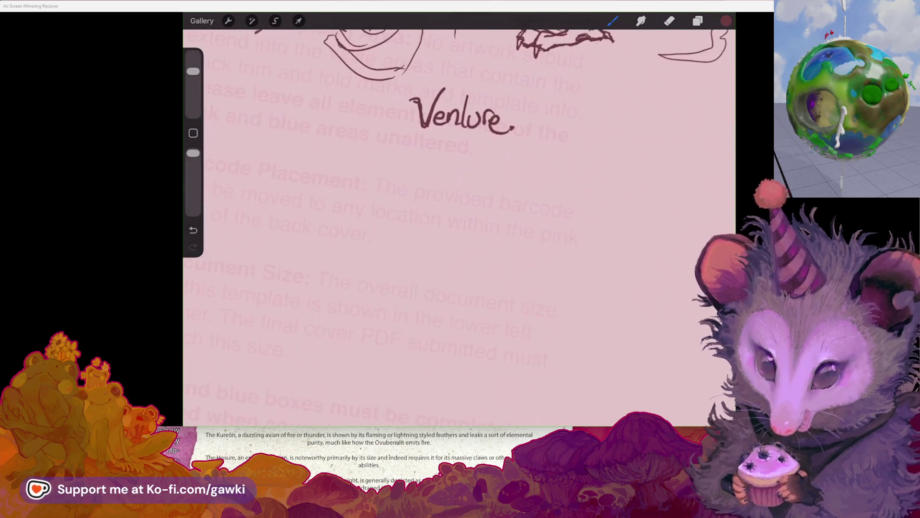
pyautogui.scroll(1, 459, 227)
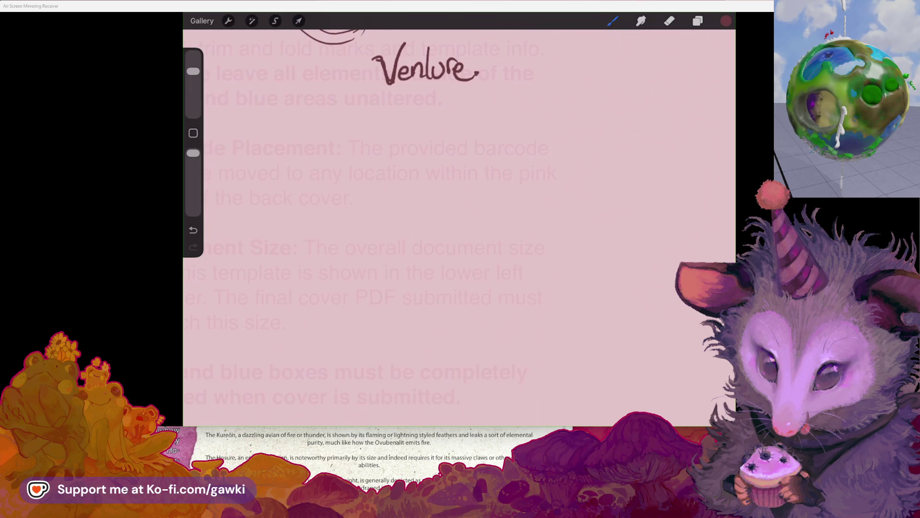
pyautogui.scroll(3, 459, 227)
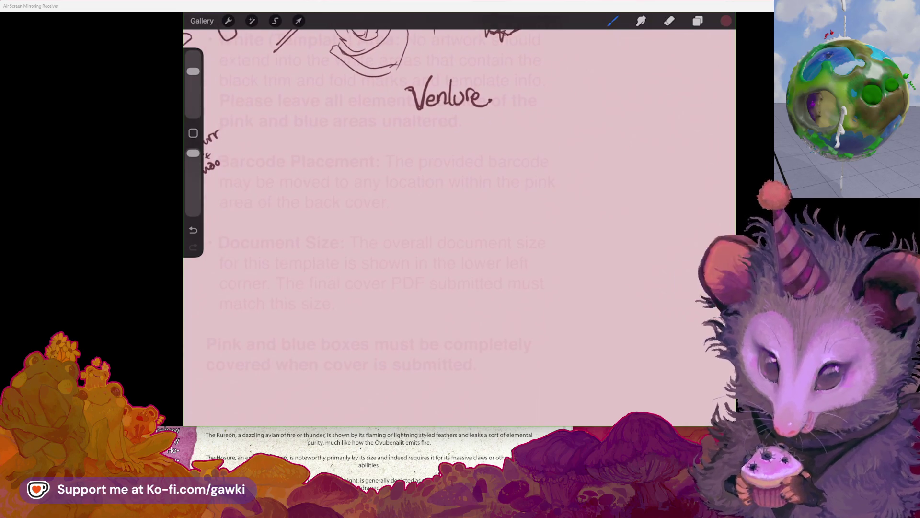
pyautogui.scroll(-3, 459, 227)
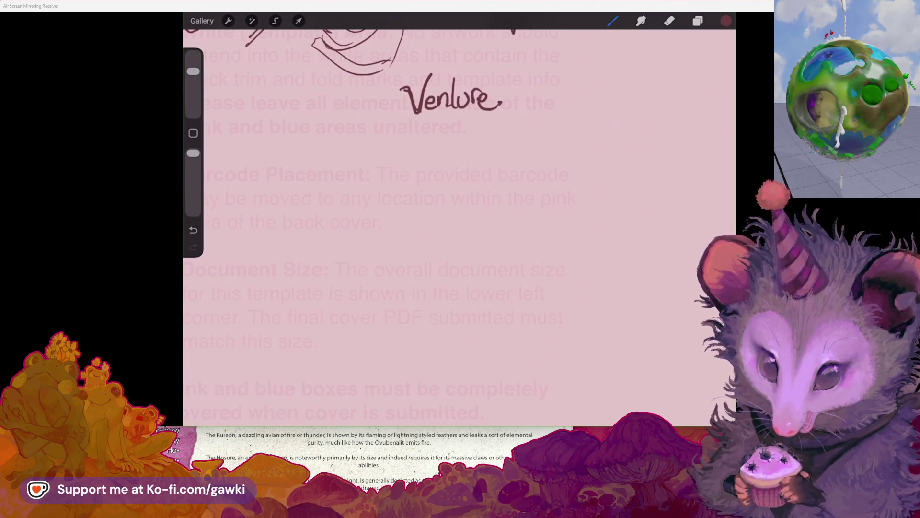
pyautogui.scroll(3, 459, 225)
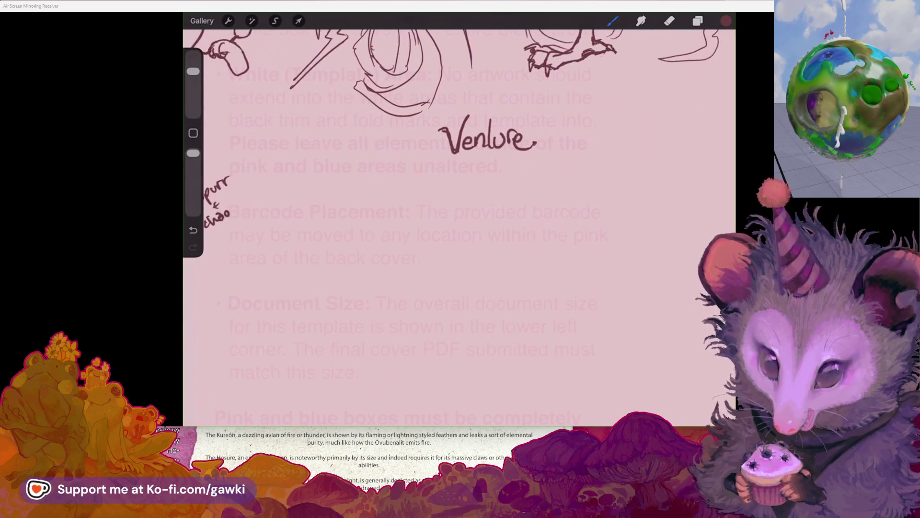
pyautogui.scroll(2, 459, 225)
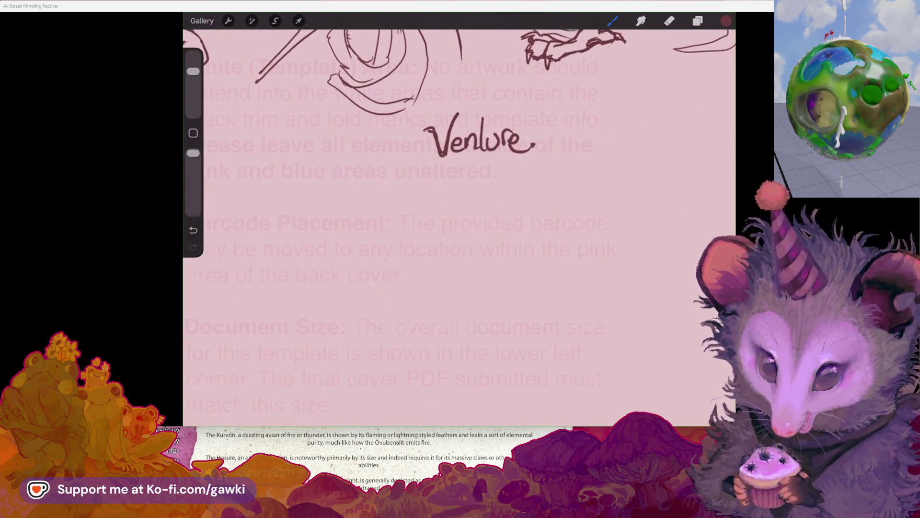
pyautogui.click(613, 20)
pyautogui.scroll(-2, 460, 225)
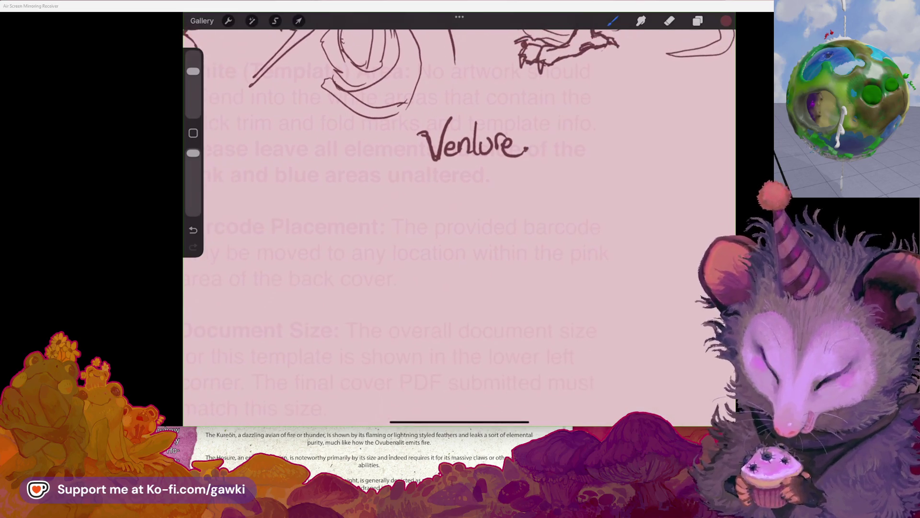
pyautogui.scroll(-2, 459, 226)
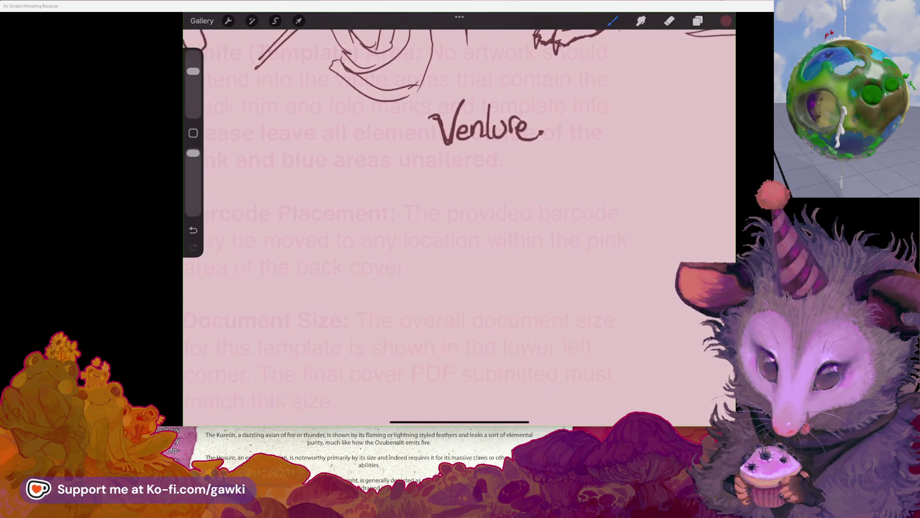
pyautogui.scroll(3, 459, 225)
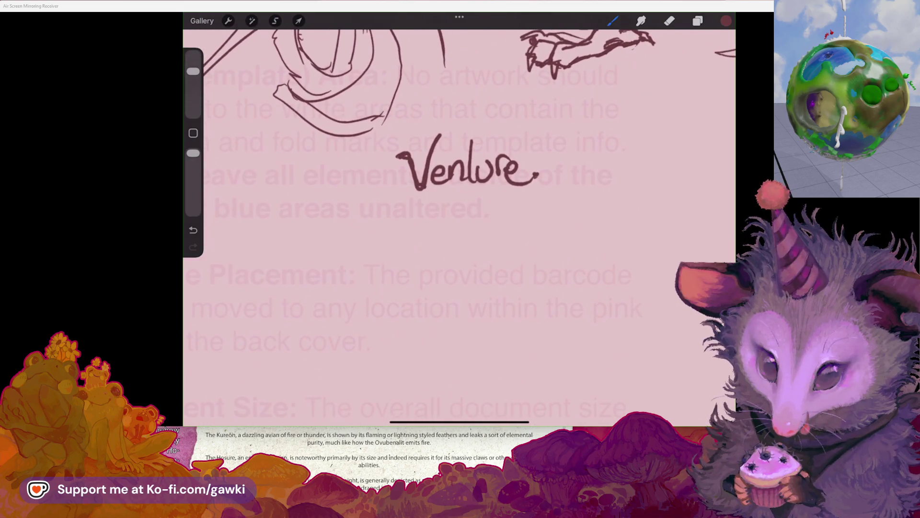
pyautogui.scroll(-3, 459, 225)
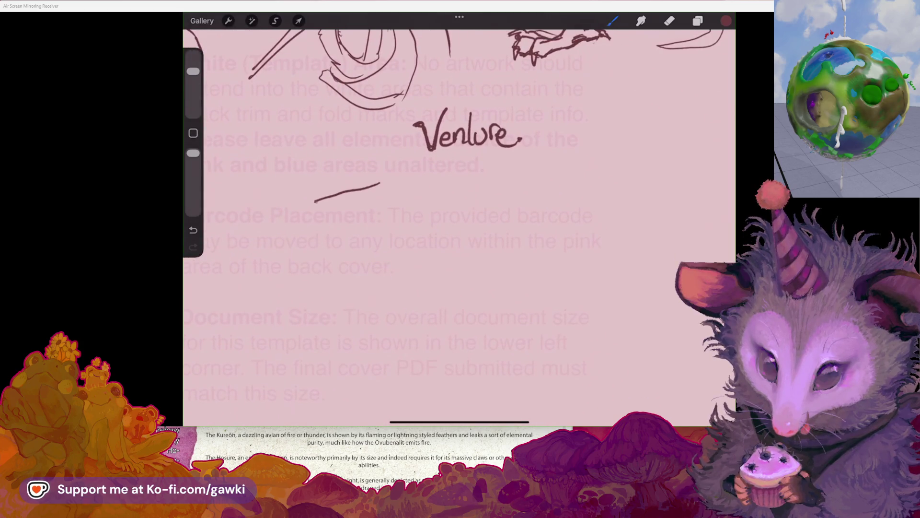
pyautogui.hotkey('ctrl', 'z')
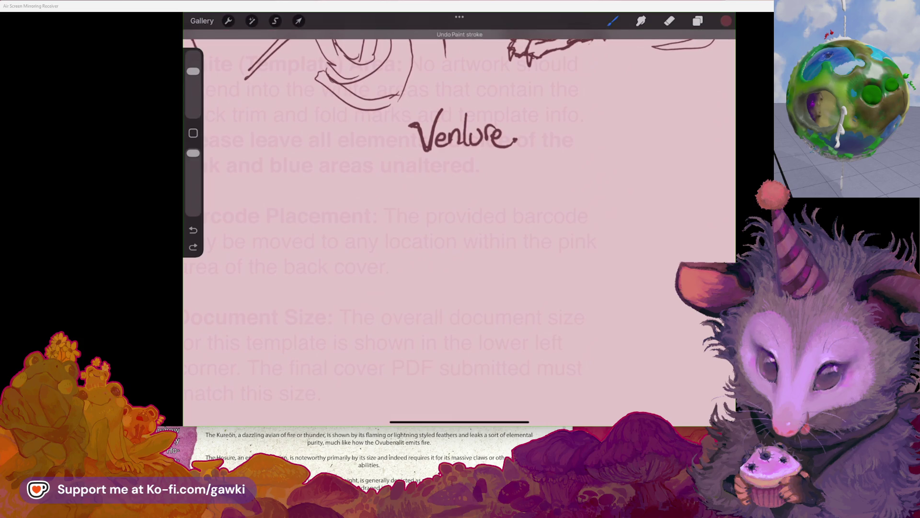
pyautogui.moveTo(377, 215); pyautogui.dragTo(341, 255)
# Curve the head outline up from the beak and add a jagged crest, undoing the strokes above it
pyautogui.moveTo(376, 215); pyautogui.dragTo(397, 202)
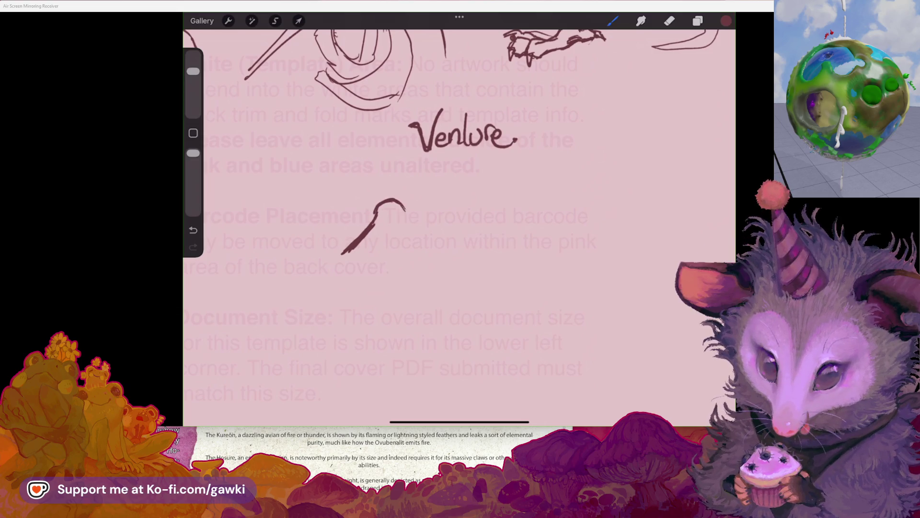
pyautogui.moveTo(386, 202)
pyautogui.mouseDown()
pyautogui.moveTo(408, 178)
pyautogui.moveTo(440, 168)
pyautogui.mouseUp()
pyautogui.hotkey('ctrl', 'z')
pyautogui.hotkey('ctrl', 'z')
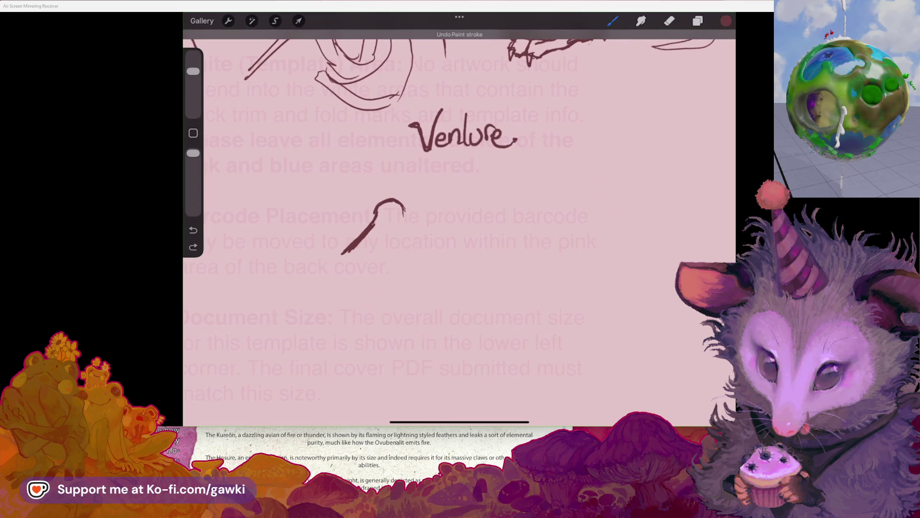
pyautogui.moveTo(391, 200)
pyautogui.mouseDown()
pyautogui.moveTo(434, 162)
pyautogui.moveTo(426, 194)
pyautogui.moveTo(440, 197)
pyautogui.moveTo(419, 223)
pyautogui.moveTo(444, 231)
pyautogui.moveTo(434, 235)
pyautogui.mouseUp()
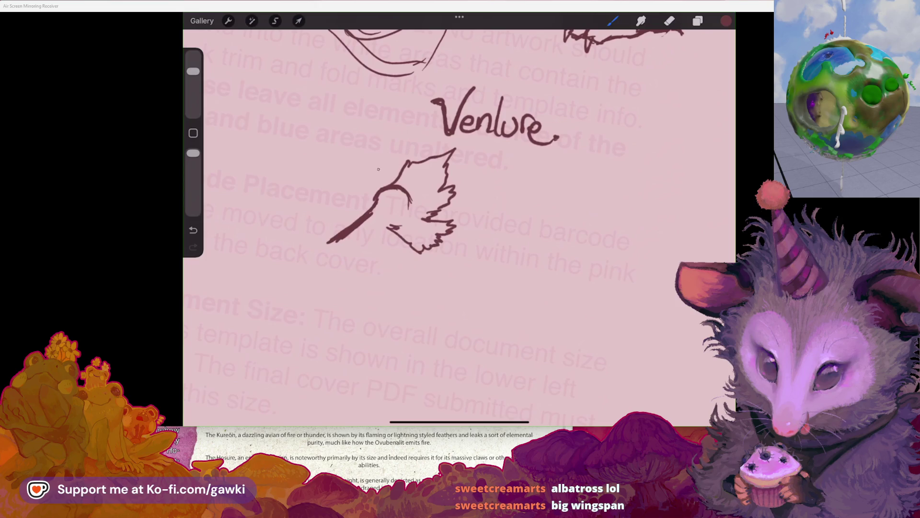
# Add the dark eye, shade the head's right side and draw the neck down
pyautogui.moveTo(392, 202)
pyautogui.mouseDown()
pyautogui.moveTo(378, 202)
pyautogui.moveTo(388, 188)
pyautogui.moveTo(408, 185)
pyautogui.mouseUp()
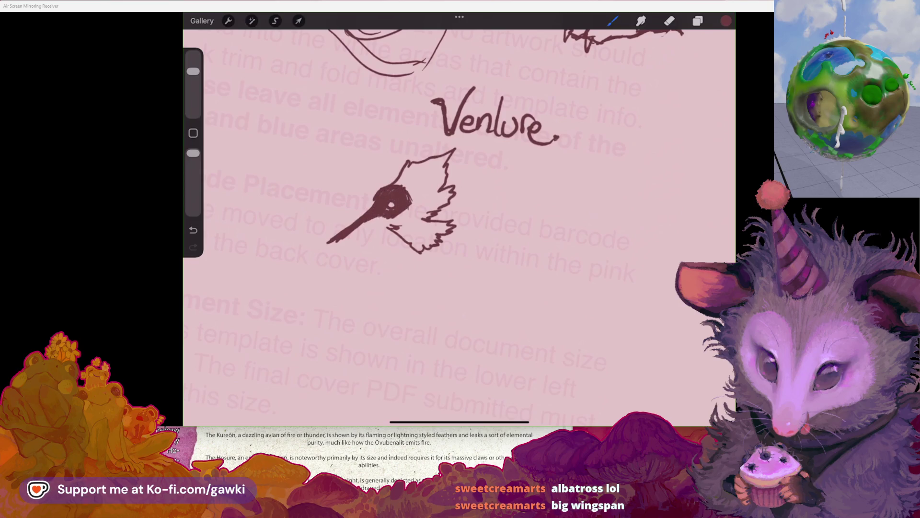
pyautogui.moveTo(399, 220)
pyautogui.mouseDown()
pyautogui.moveTo(412, 205)
pyautogui.moveTo(420, 238)
pyautogui.mouseUp()
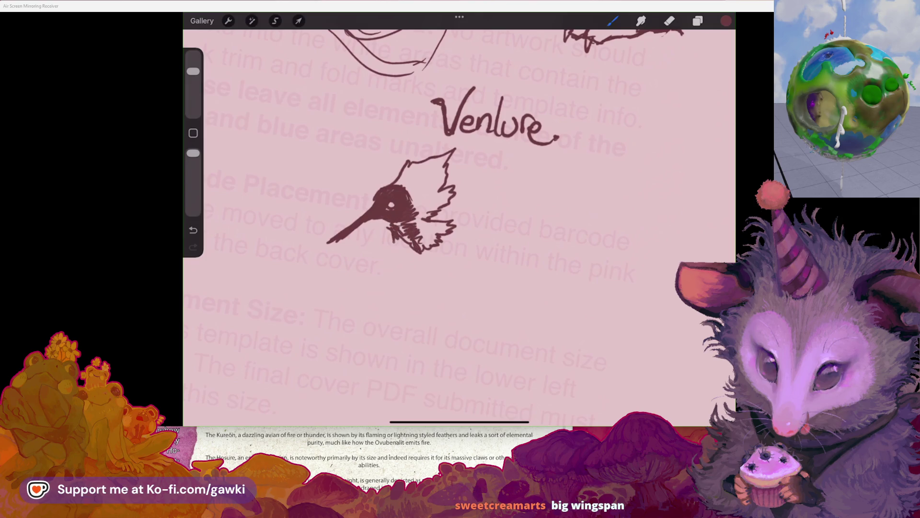
pyautogui.scroll(-2, 398, 192)
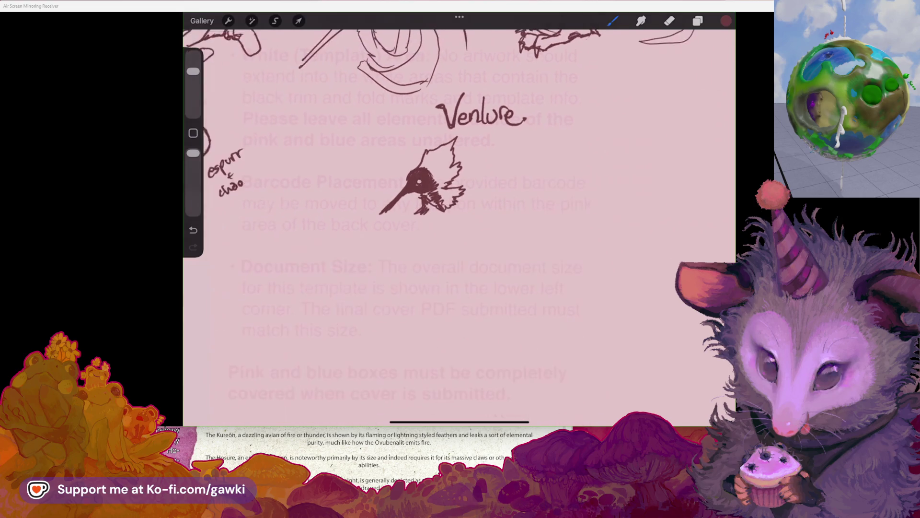
pyautogui.moveTo(402, 210); pyautogui.dragTo(359, 253)
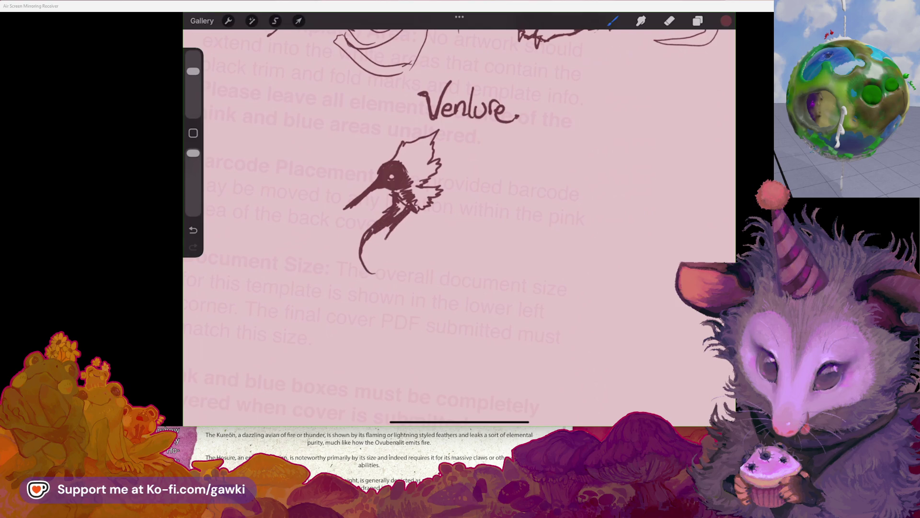
# Sweep the neck curve down below the head, then erase part of the neck strokes
pyautogui.moveTo(366, 261)
pyautogui.mouseDown()
pyautogui.moveTo(400, 279)
pyautogui.moveTo(405, 233)
pyautogui.mouseUp()
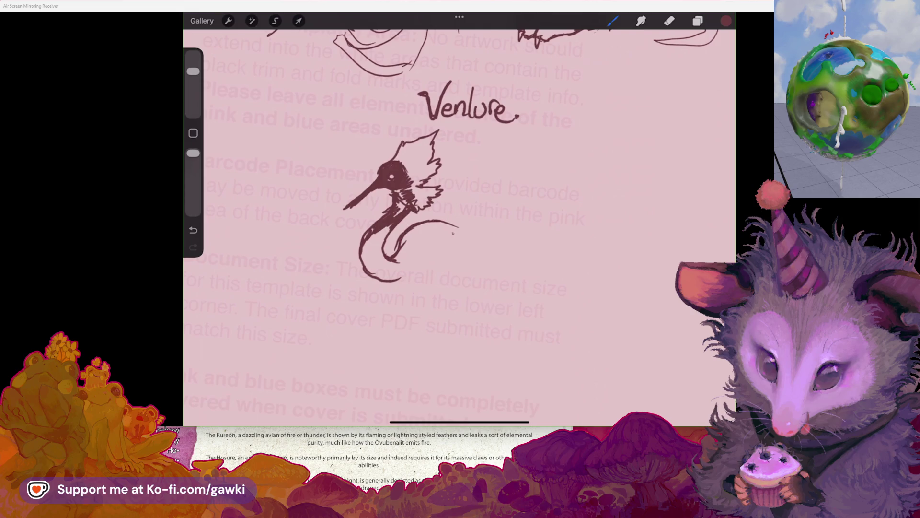
pyautogui.moveTo(379, 282); pyautogui.dragTo(423, 259)
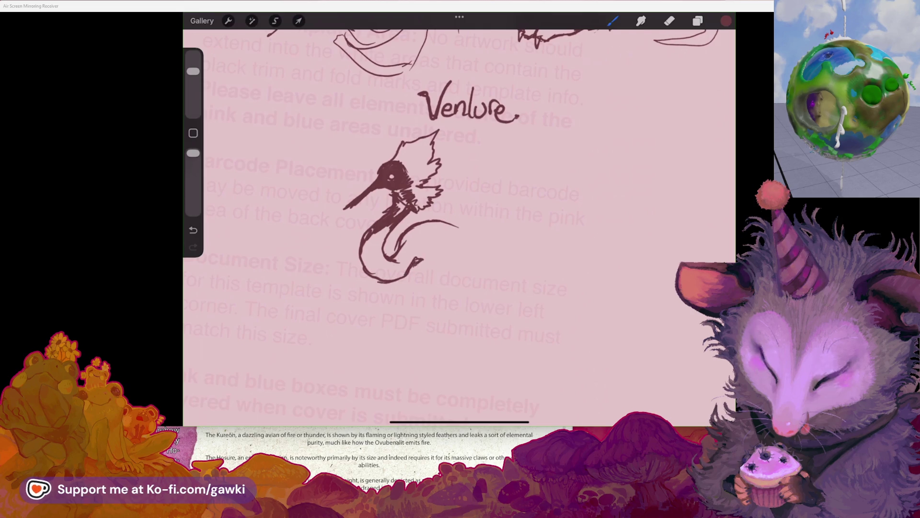
pyautogui.scroll(-2, 412, 206)
pyautogui.click(669, 21)
pyautogui.moveTo(379, 247); pyautogui.dragTo(408, 216)
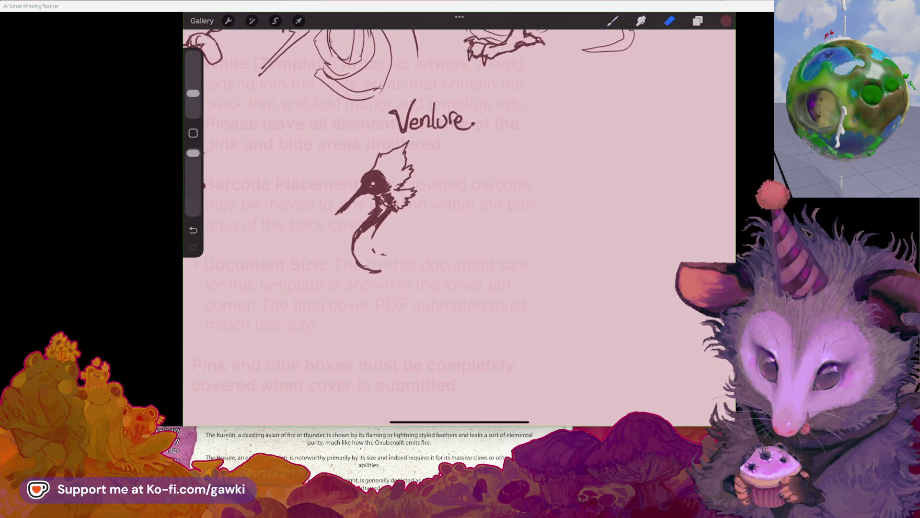
# Redraw the neck strokes, curl the neck down to the left, and add a long wing line reaching right
pyautogui.click(612, 21)
pyautogui.moveTo(372, 248); pyautogui.dragTo(412, 235)
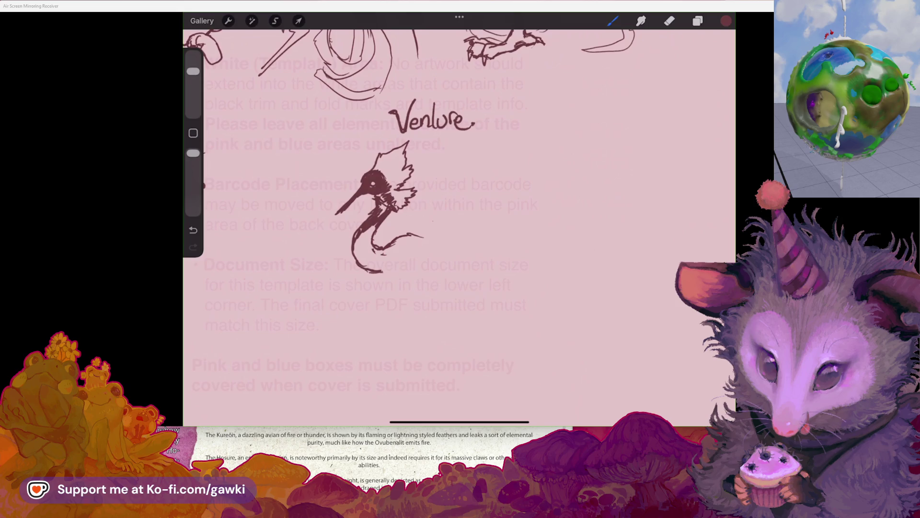
pyautogui.moveTo(392, 301)
pyautogui.mouseDown()
pyautogui.moveTo(373, 314)
pyautogui.moveTo(341, 299)
pyautogui.moveTo(324, 332)
pyautogui.mouseUp()
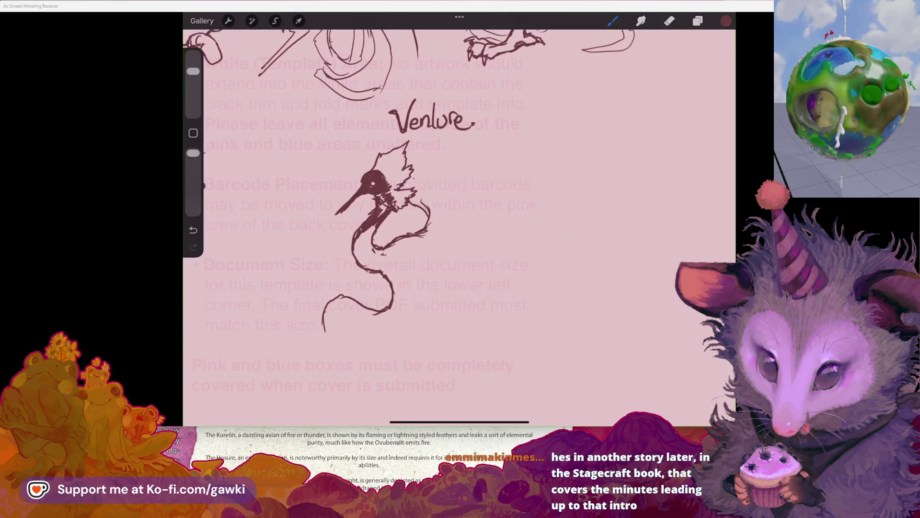
pyautogui.moveTo(460, 165); pyautogui.dragTo(504, 156)
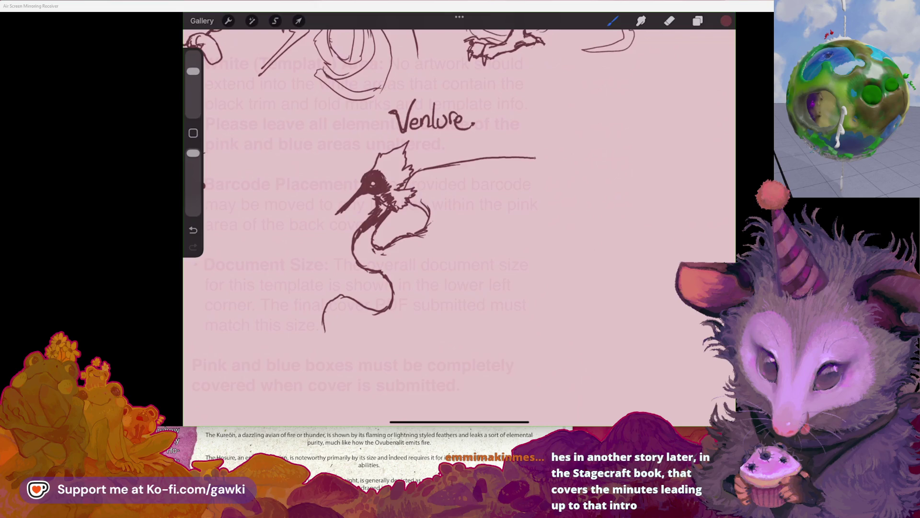
# Join the lines at the neck's base and add sweeping feather lines along the lower body and tail
pyautogui.scroll(-2, 384, 191)
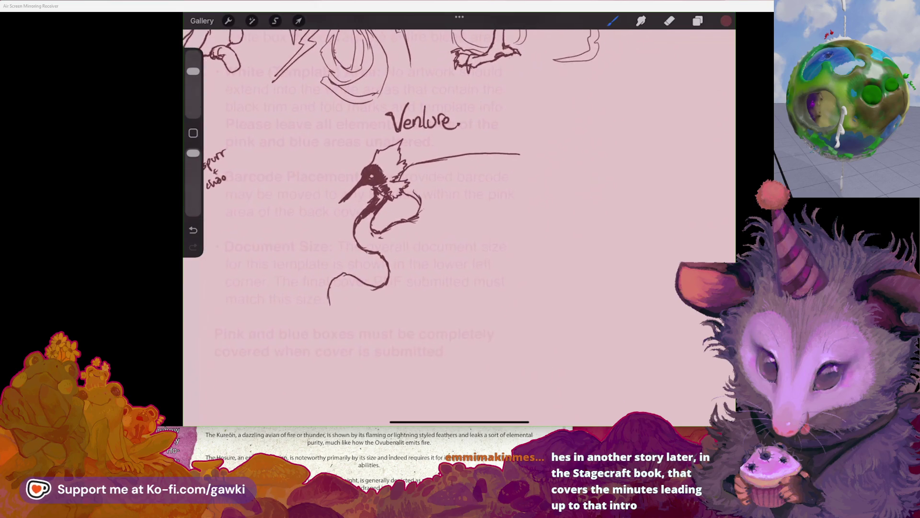
pyautogui.scroll(2, 383, 192)
pyautogui.click(669, 21)
pyautogui.click(612, 20)
pyautogui.moveTo(373, 289); pyautogui.dragTo(384, 282)
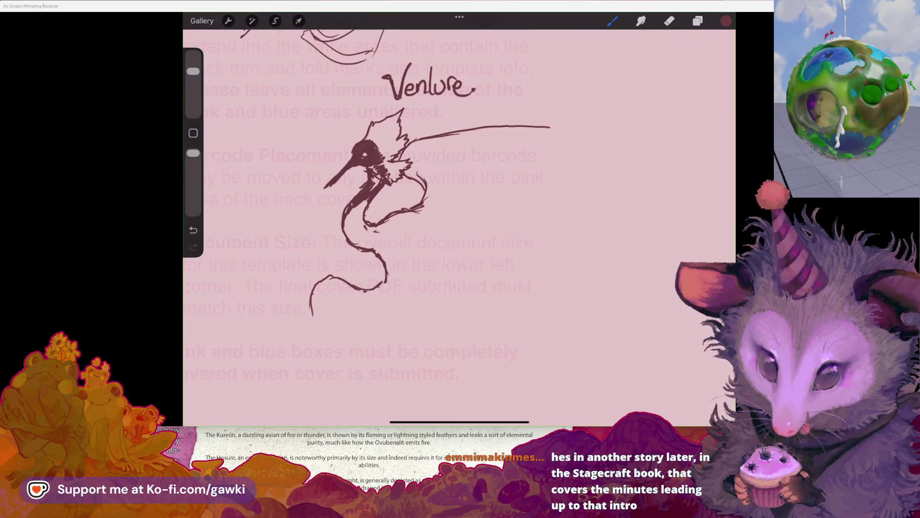
pyautogui.scroll(-1, 427, 211)
pyautogui.moveTo(302, 293)
pyautogui.mouseDown()
pyautogui.moveTo(316, 341)
pyautogui.moveTo(388, 339)
pyautogui.mouseUp()
pyautogui.scroll(2, 422, 192)
pyautogui.moveTo(336, 307)
pyautogui.mouseDown()
pyautogui.moveTo(366, 328)
pyautogui.moveTo(450, 333)
pyautogui.moveTo(497, 312)
pyautogui.mouseUp()
pyautogui.moveTo(410, 294)
pyautogui.mouseDown()
pyautogui.moveTo(471, 314)
pyautogui.moveTo(529, 310)
pyautogui.mouseUp()
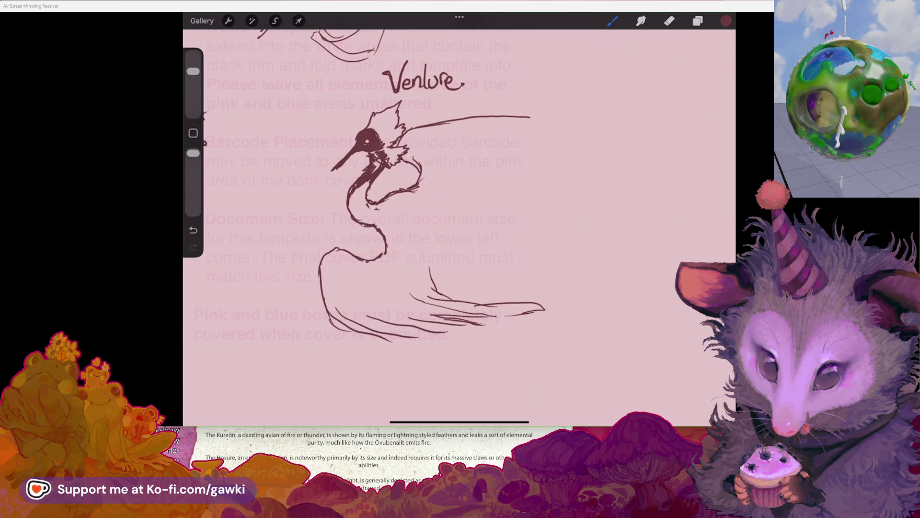
# Try a few small and long feather strokes, undoing the stray and misplaced ones
pyautogui.hotkey('ctrl', 'z')
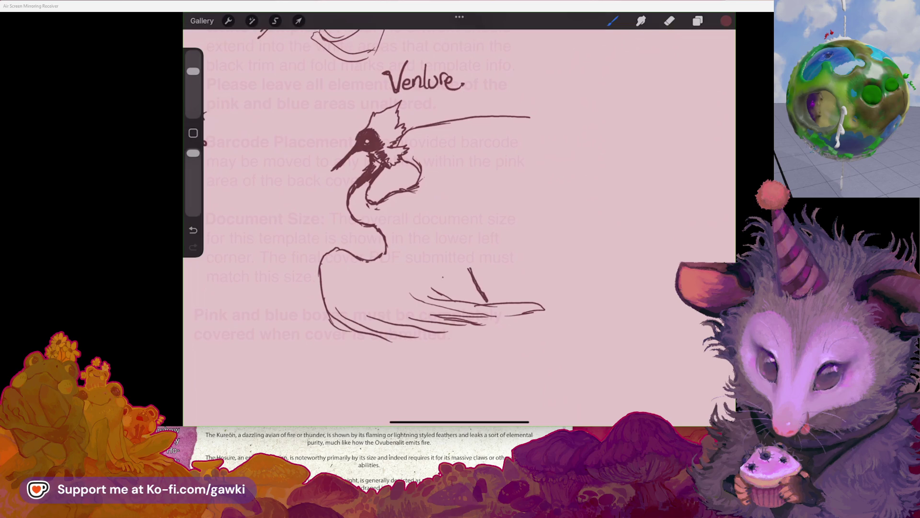
pyautogui.moveTo(443, 275)
pyautogui.mouseDown()
pyautogui.moveTo(454, 299)
pyautogui.moveTo(441, 277)
pyautogui.mouseUp()
pyautogui.moveTo(510, 270); pyautogui.dragTo(559, 271)
pyautogui.hotkey('ctrl', 'z')
pyautogui.moveTo(474, 237)
pyautogui.mouseDown()
pyautogui.moveTo(579, 270)
pyautogui.moveTo(500, 264)
pyautogui.moveTo(485, 274)
pyautogui.moveTo(502, 303)
pyautogui.moveTo(599, 306)
pyautogui.mouseUp()
pyautogui.hotkey('ctrl', 'z')
pyautogui.scroll(-2, 432, 254)
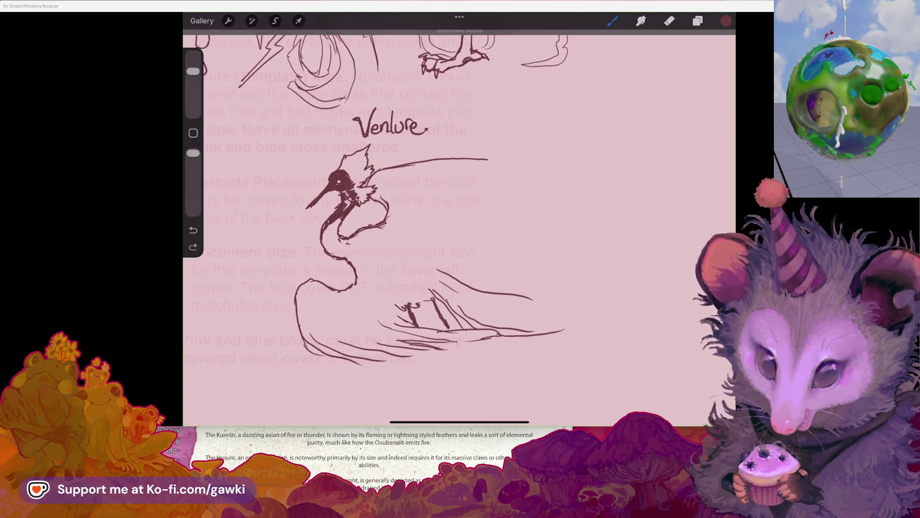
# Replace the overlong wing stroke with a top line curving down, extend the wing outline, and add an underside stroke
pyautogui.hotkey('ctrl', 'z')
pyautogui.moveTo(484, 159); pyautogui.dragTo(521, 165)
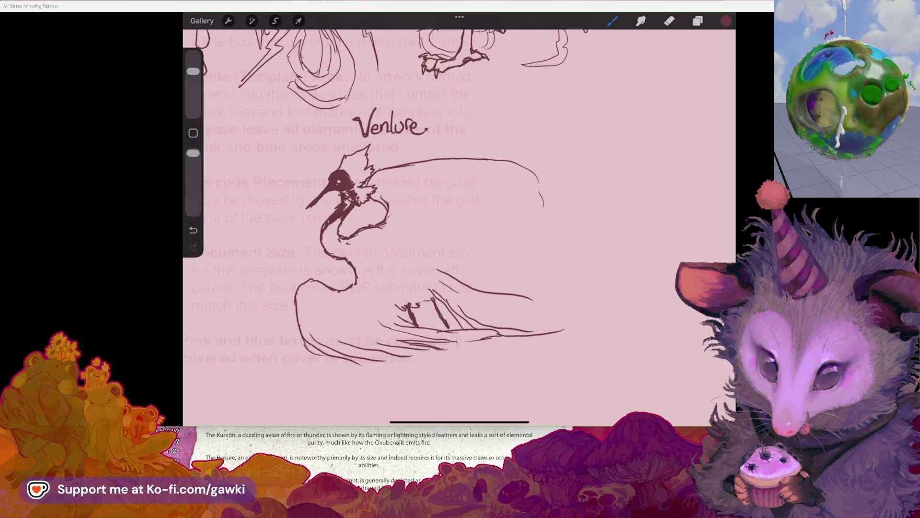
pyautogui.moveTo(537, 215); pyautogui.dragTo(521, 229)
pyautogui.moveTo(363, 361); pyautogui.dragTo(437, 344)
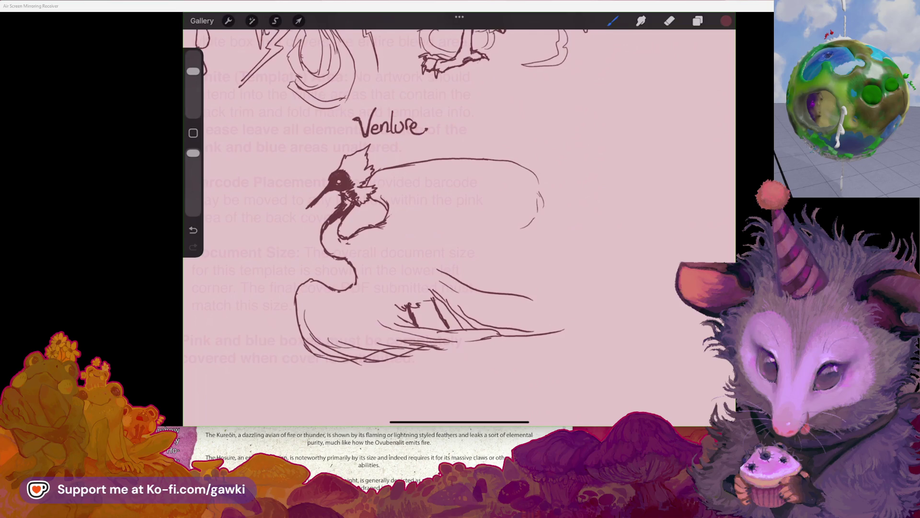
pyautogui.scroll(-3, 431, 216)
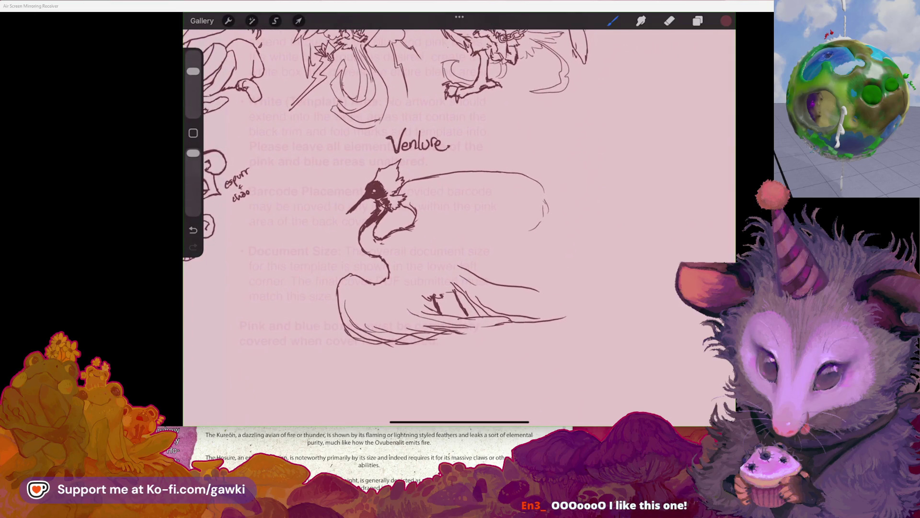
pyautogui.scroll(1, 463, 230)
pyautogui.scroll(1, 453, 235)
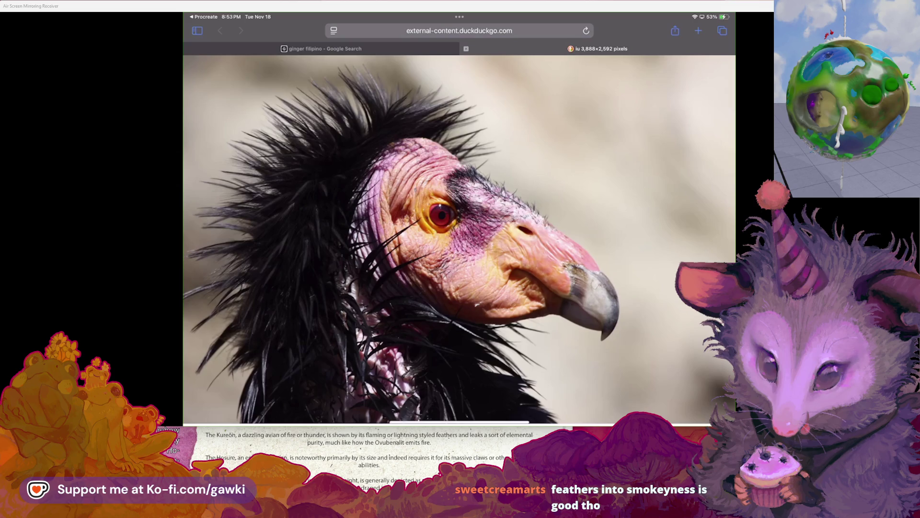
# Leave Safari's condor photo via the tab overview and Home Screen, and reopen the Procreate sketch
pyautogui.press('super+shift+backslash')
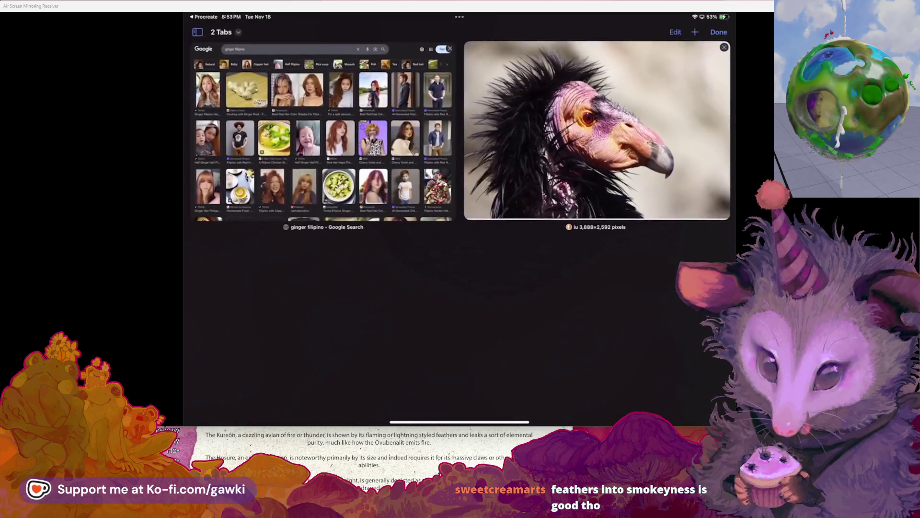
pyautogui.scroll(-1, 459, 137)
pyautogui.press('super+h')
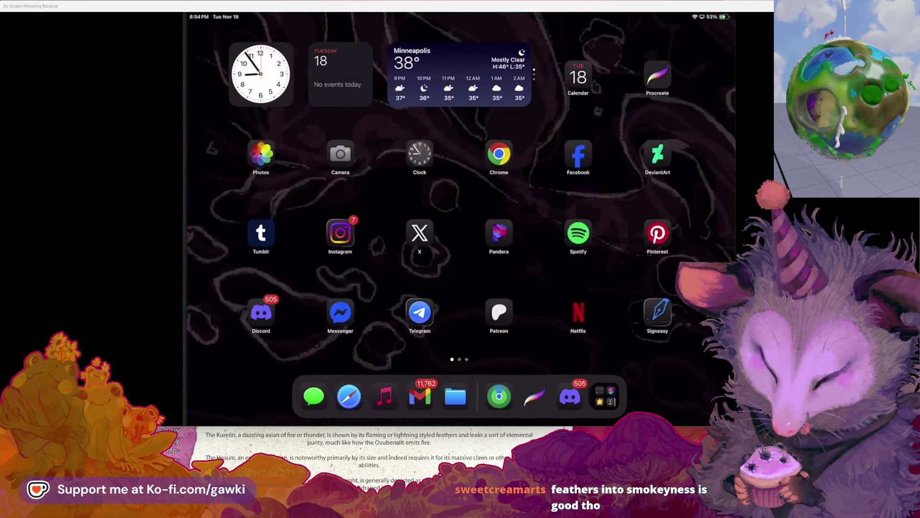
pyautogui.press('super+Tab')
pyautogui.scroll(3, 459, 215)
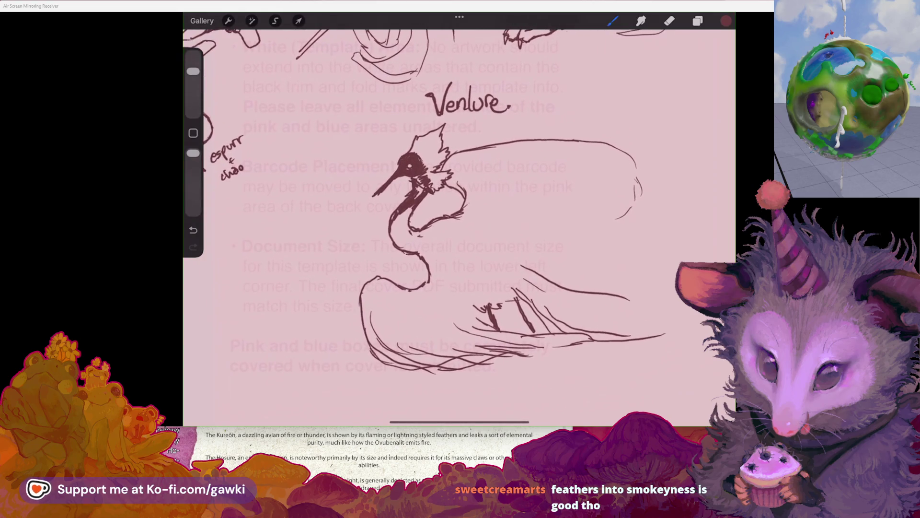
# Enlarge the brush to about 61% and try a thick stroke on the wing's top edge, then undo it
pyautogui.scroll(2, 460, 226)
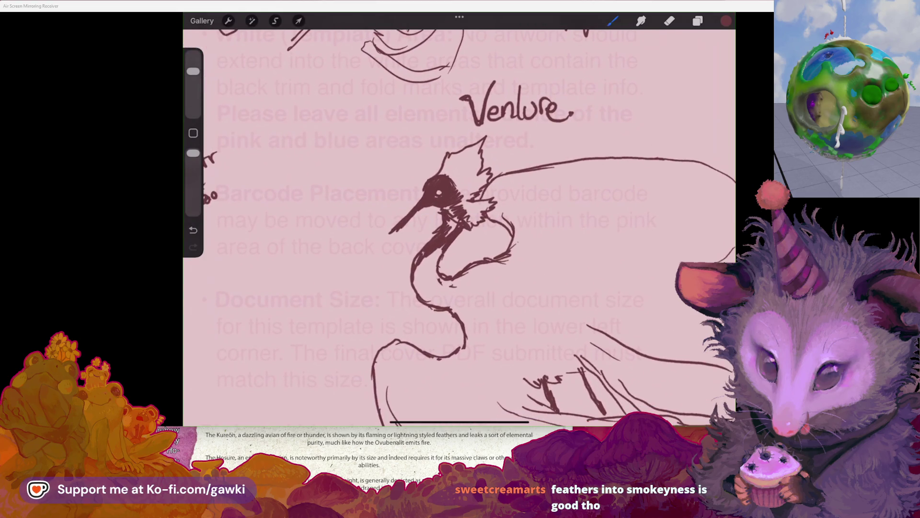
pyautogui.scroll(-3, 459, 215)
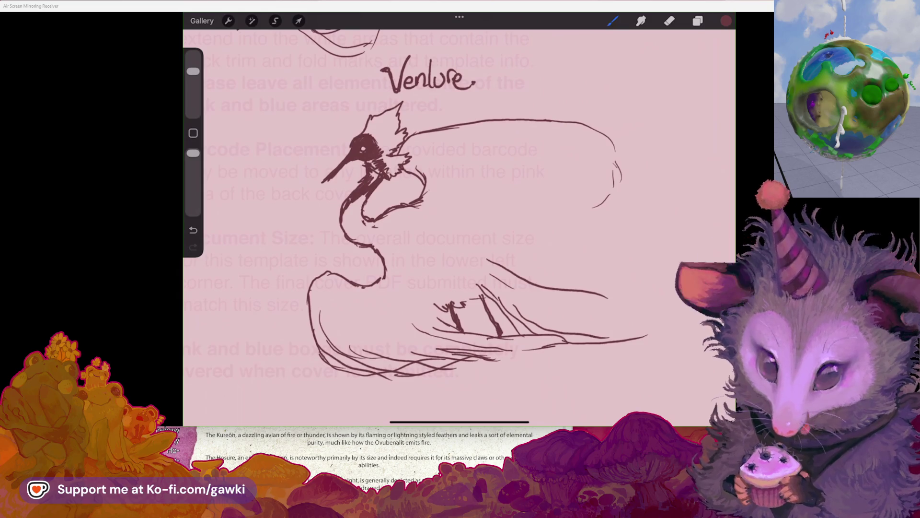
pyautogui.scroll(1, 459, 216)
pyautogui.moveTo(193, 71); pyautogui.dragTo(193, 57)
pyautogui.scroll(1, 459, 216)
pyautogui.moveTo(461, 144); pyautogui.dragTo(525, 127)
pyautogui.hotkey('ctrl', 'z')
# Draw a wavy feather edge down the wing, a zigzag along the lower wing, and short wing-tip strokes
pyautogui.moveTo(463, 143)
pyautogui.mouseDown()
pyautogui.moveTo(530, 183)
pyautogui.moveTo(493, 207)
pyautogui.moveTo(527, 240)
pyautogui.moveTo(449, 286)
pyautogui.mouseUp()
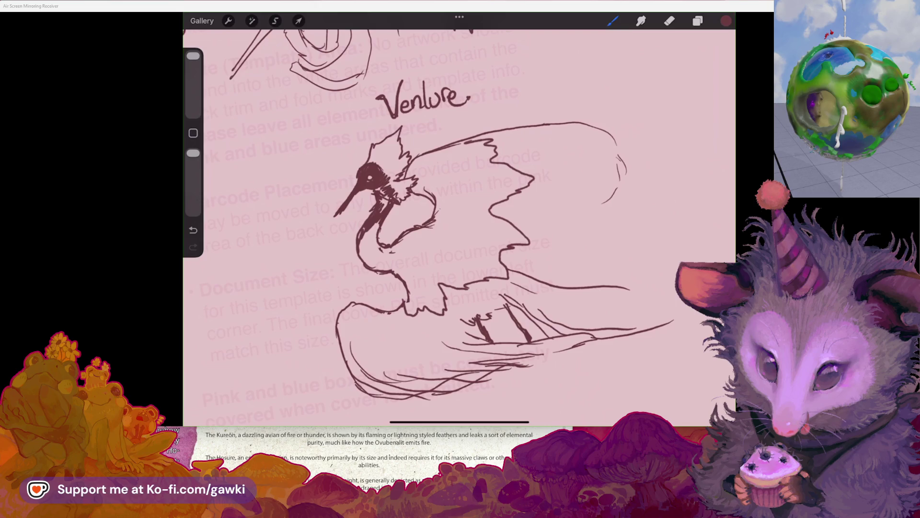
pyautogui.moveTo(369, 310)
pyautogui.mouseDown()
pyautogui.moveTo(344, 330)
pyautogui.moveTo(440, 349)
pyautogui.mouseUp()
pyautogui.hotkey('ctrl', 'z')
pyautogui.moveTo(475, 322)
pyautogui.mouseDown()
pyautogui.moveTo(464, 338)
pyautogui.moveTo(477, 317)
pyautogui.mouseUp()
pyautogui.moveTo(552, 276)
pyautogui.mouseDown()
pyautogui.moveTo(537, 292)
pyautogui.moveTo(560, 274)
pyautogui.mouseUp()
pyautogui.scroll(2, 459, 220)
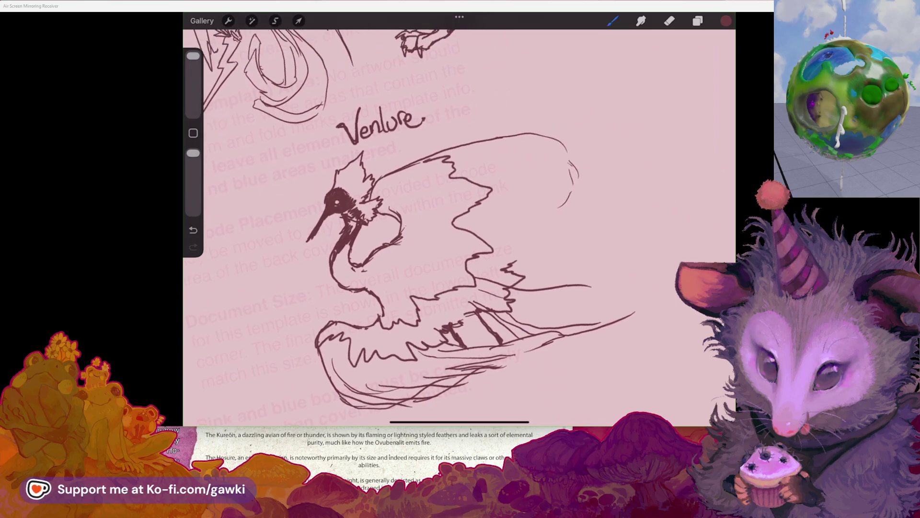
# Try a new jagged wing-edge line and a short edge stroke, undoing both
pyautogui.moveTo(501, 269); pyautogui.dragTo(586, 236)
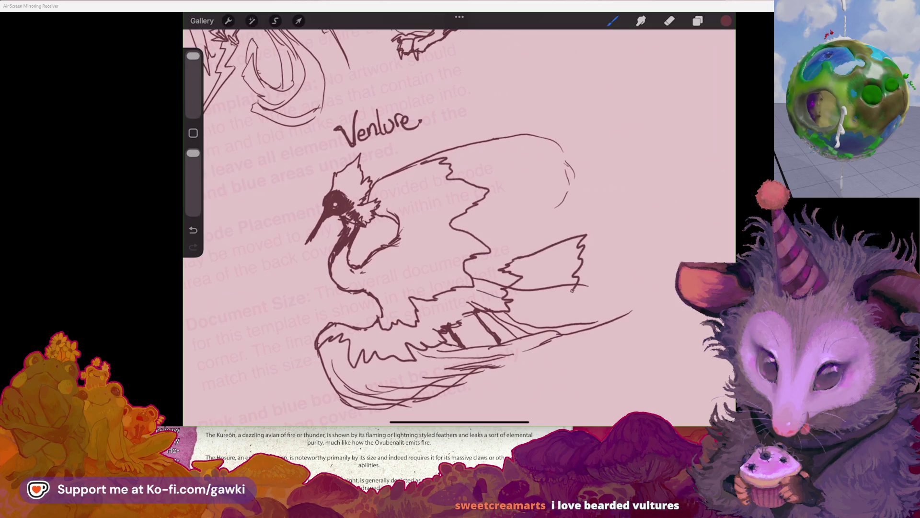
pyautogui.scroll(3, 460, 230)
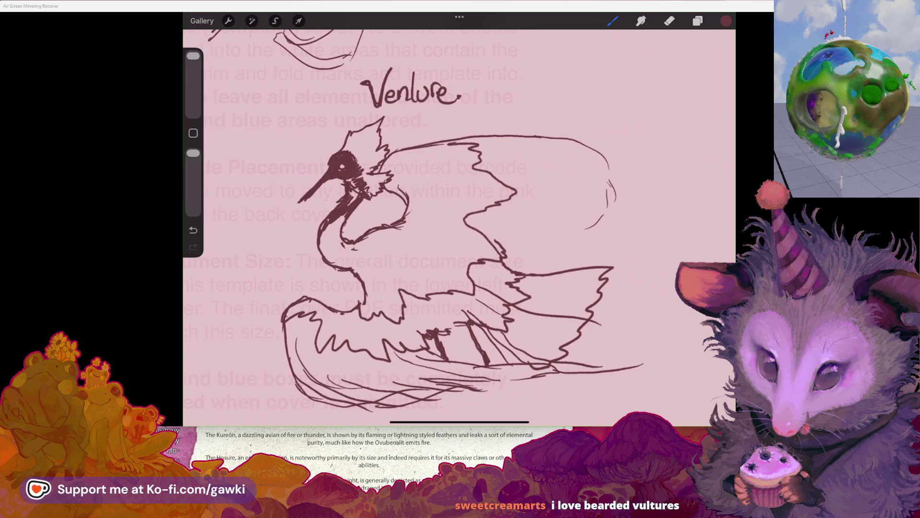
pyautogui.scroll(2, 459, 230)
pyautogui.hotkey('ctrl', 'z')
pyautogui.moveTo(501, 283); pyautogui.dragTo(520, 294)
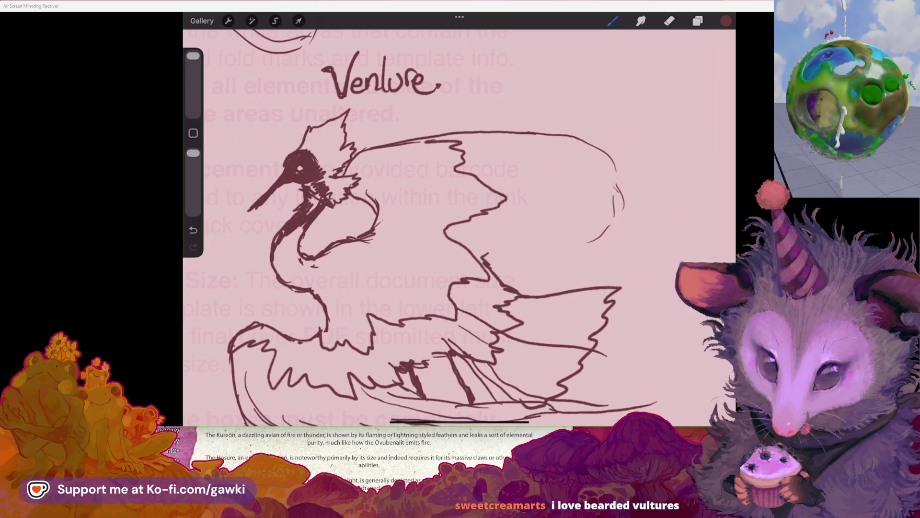
pyautogui.scroll(-2, 459, 230)
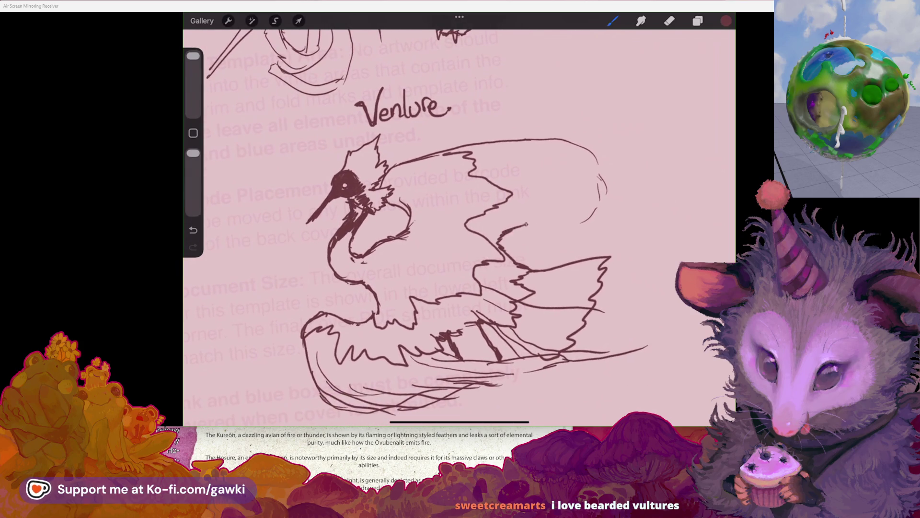
pyautogui.scroll(1, 459, 230)
pyautogui.hotkey('ctrl', 'z')
pyautogui.scroll(-1, 459, 230)
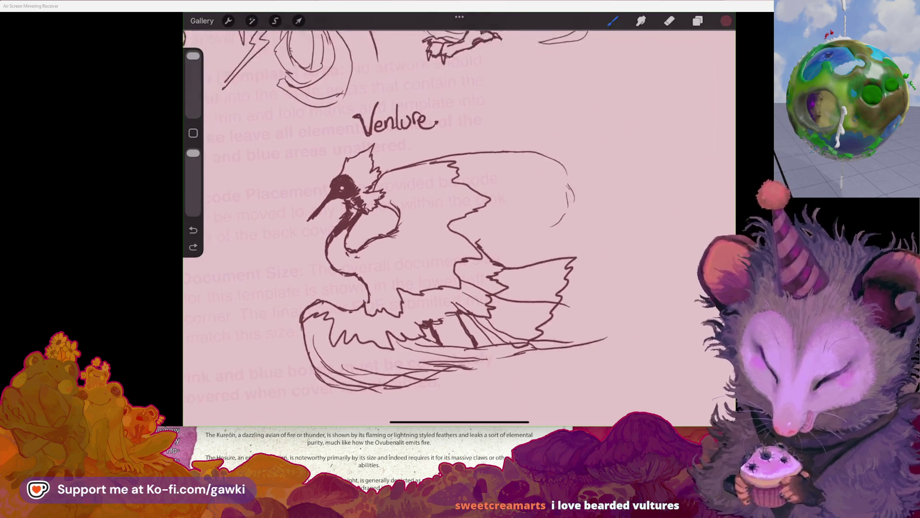
# Erase the rounded loop and outer arc at the wing's right end
pyautogui.click(669, 20)
pyautogui.moveTo(582, 184)
pyautogui.mouseDown()
pyautogui.moveTo(567, 202)
pyautogui.moveTo(509, 151)
pyautogui.moveTo(519, 161)
pyautogui.mouseUp()
pyautogui.press('b')
# Back on the Brush, undo the hooked wing-top strokes and redraw the top line extending right
pyautogui.click(612, 21)
pyautogui.hotkey('ctrl', 'z')
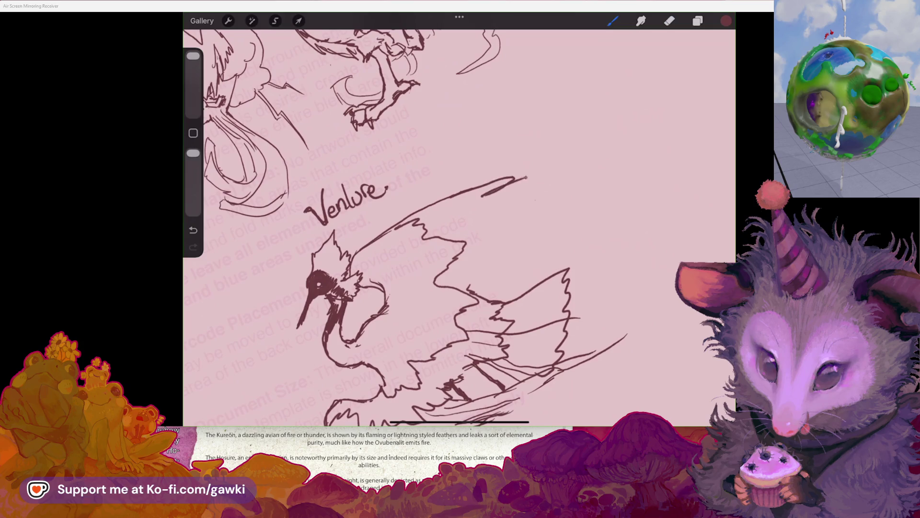
pyautogui.hotkey('ctrl', 'z')
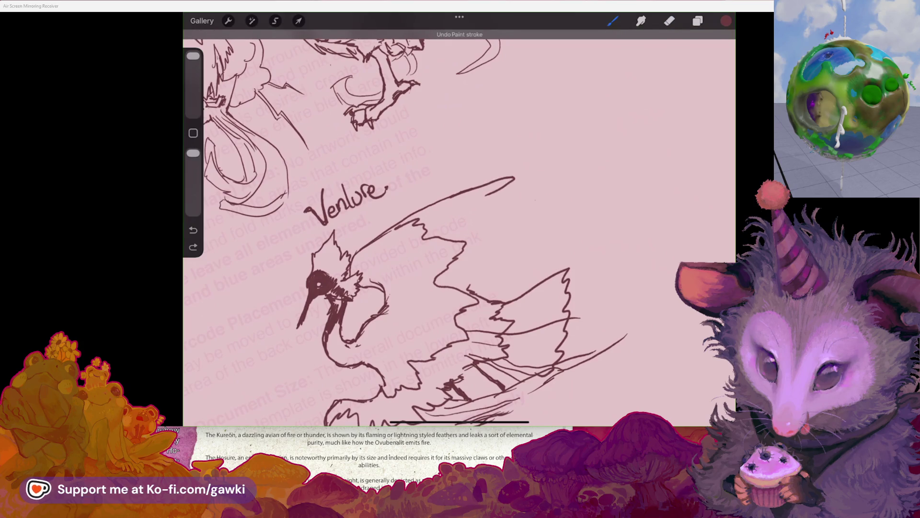
pyautogui.moveTo(487, 194); pyautogui.dragTo(527, 201)
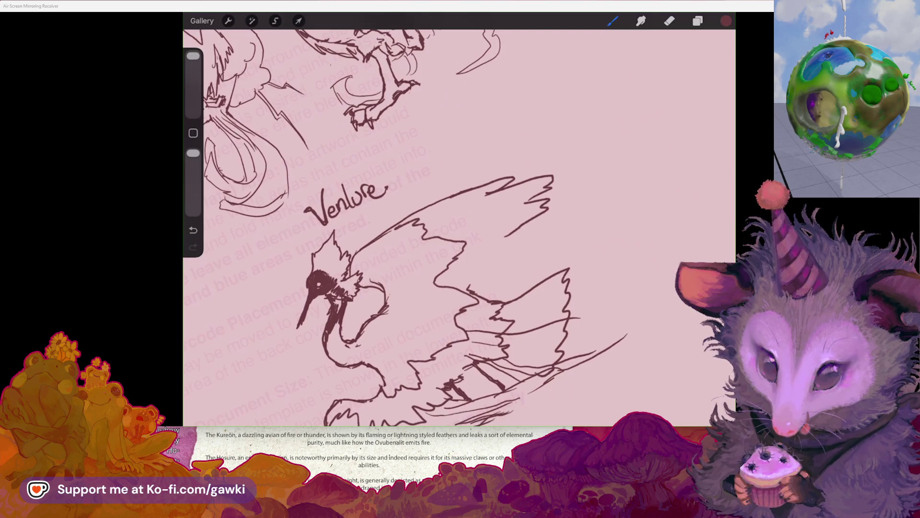
pyautogui.scroll(2, 437, 293)
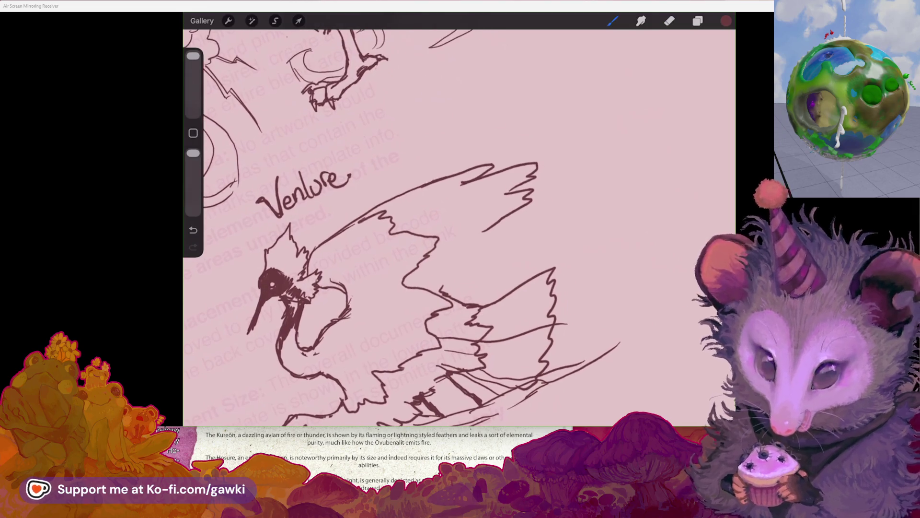
pyautogui.scroll(2, 425, 284)
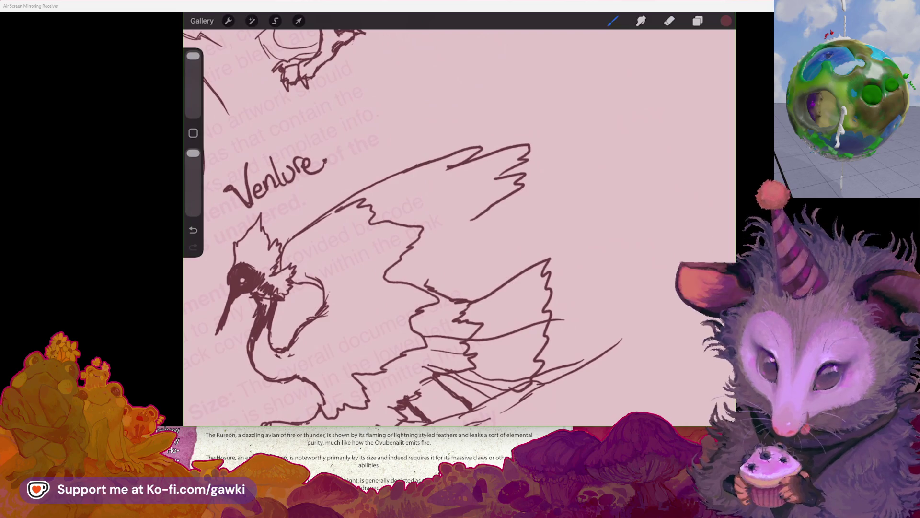